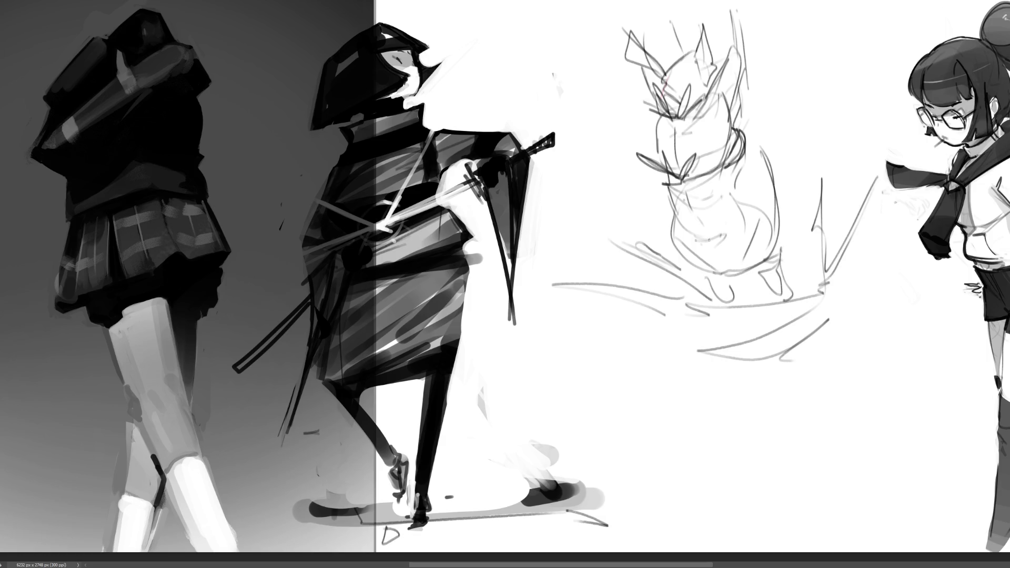
# Darken the cat's body outline with pencil strokes, redrawing the right-side curve and leg.
pyautogui.moveTo(680, 230)
pyautogui.mouseDown()
pyautogui.moveTo(686, 238)
pyautogui.moveTo(753, 205)
pyautogui.moveTo(738, 264)
pyautogui.moveTo(682, 236)
pyautogui.moveTo(718, 272)
pyautogui.moveTo(737, 247)
pyautogui.moveTo(724, 287)
pyautogui.moveTo(745, 268)
pyautogui.moveTo(775, 263)
pyautogui.moveTo(782, 249)
pyautogui.mouseUp()
pyautogui.moveTo(784, 208)
pyautogui.mouseDown()
pyautogui.moveTo(769, 263)
pyautogui.moveTo(703, 273)
pyautogui.mouseUp()
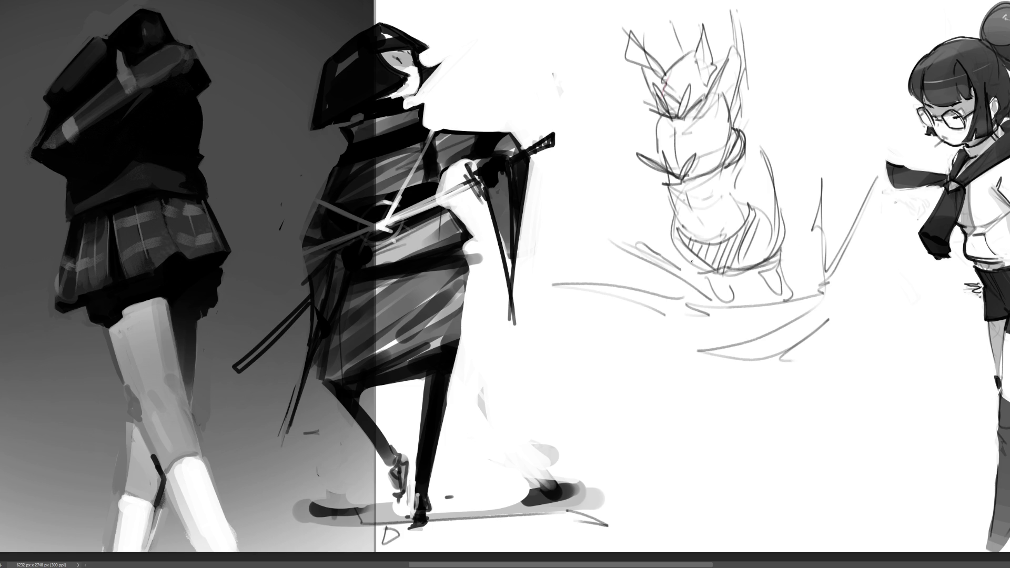
pyautogui.moveTo(675, 216); pyautogui.dragTo(684, 266)
pyautogui.moveTo(739, 173); pyautogui.dragTo(732, 195)
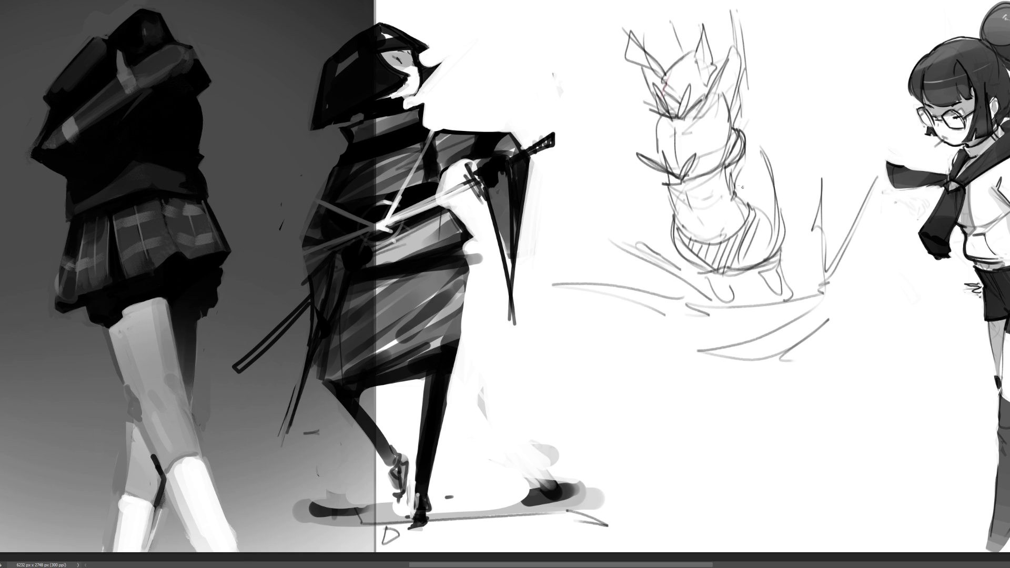
pyautogui.moveTo(749, 157)
pyautogui.mouseDown()
pyautogui.moveTo(738, 179)
pyautogui.moveTo(762, 142)
pyautogui.moveTo(792, 232)
pyautogui.mouseUp()
pyautogui.hotkey('ctrl', 'z')
pyautogui.moveTo(765, 148)
pyautogui.mouseDown()
pyautogui.moveTo(780, 230)
pyautogui.moveTo(767, 286)
pyautogui.moveTo(774, 278)
pyautogui.moveTo(785, 303)
pyautogui.mouseUp()
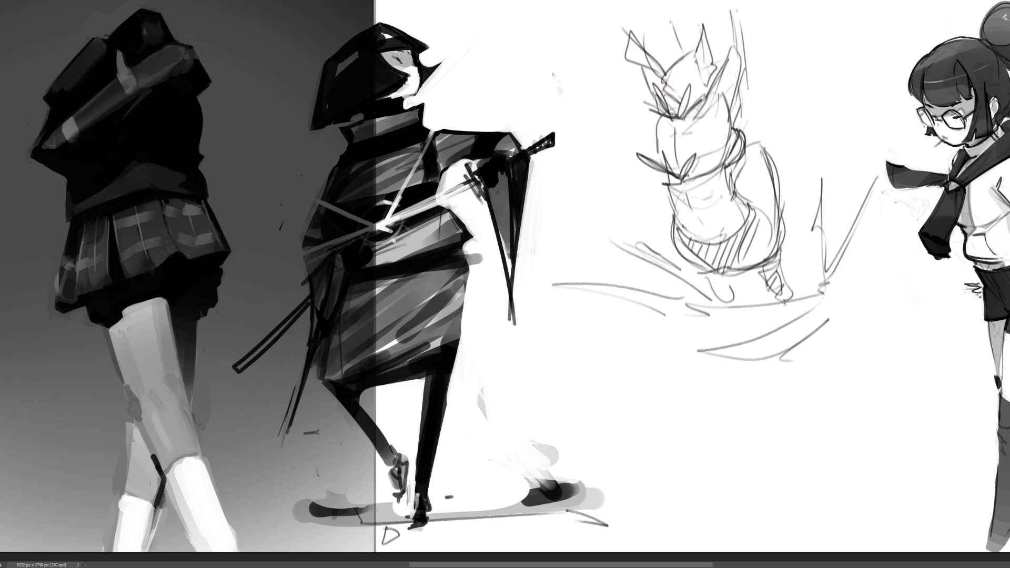
# Sketch the cat's paws and ground line, with short strokes and dashes around them.
pyautogui.moveTo(720, 284)
pyautogui.mouseDown()
pyautogui.moveTo(739, 306)
pyautogui.moveTo(725, 300)
pyautogui.mouseUp()
pyautogui.moveTo(714, 297)
pyautogui.mouseDown()
pyautogui.moveTo(707, 308)
pyautogui.moveTo(803, 276)
pyautogui.moveTo(804, 293)
pyautogui.mouseUp()
pyautogui.moveTo(683, 308); pyautogui.dragTo(719, 332)
pyautogui.moveTo(684, 276); pyautogui.dragTo(757, 324)
pyautogui.moveTo(800, 287); pyautogui.dragTo(805, 251)
pyautogui.moveTo(595, 204)
pyautogui.mouseDown()
pyautogui.moveTo(646, 259)
pyautogui.moveTo(610, 273)
pyautogui.moveTo(631, 282)
pyautogui.mouseUp()
pyautogui.moveTo(830, 168)
pyautogui.mouseDown()
pyautogui.moveTo(831, 156)
pyautogui.moveTo(837, 182)
pyautogui.mouseUp()
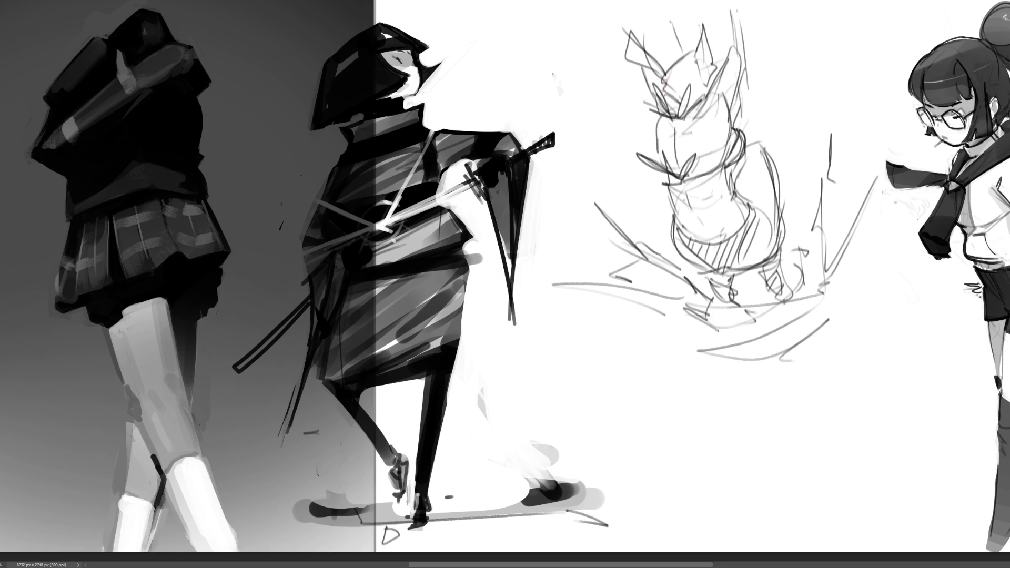
pyautogui.hotkey('ctrl', '0')
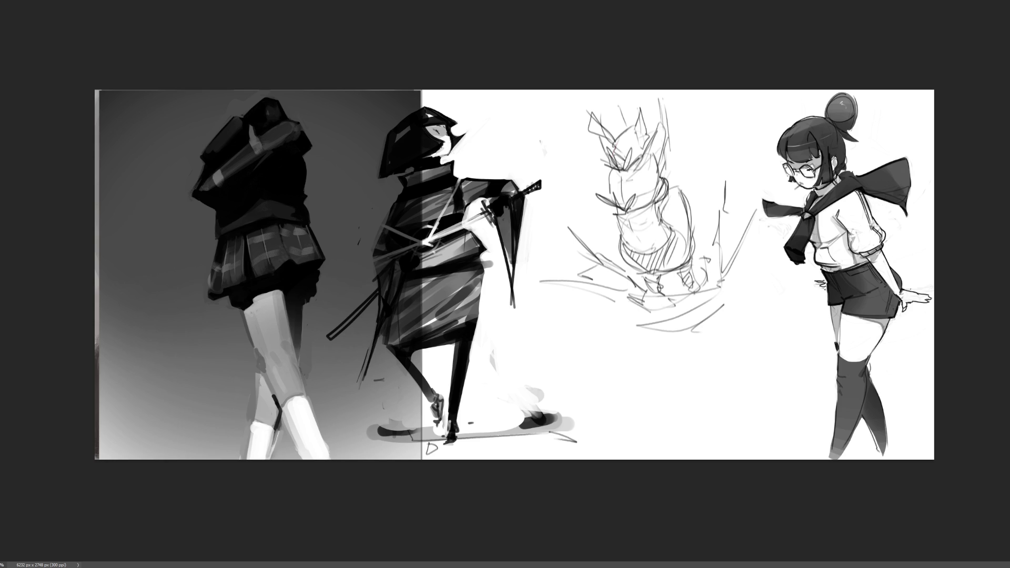
# Zoom in and scroll right to frame the cat sketch and the girl with glasses.
pyautogui.hotkey('ctrl', '+')
pyautogui.hscroll(2, 505, 277)
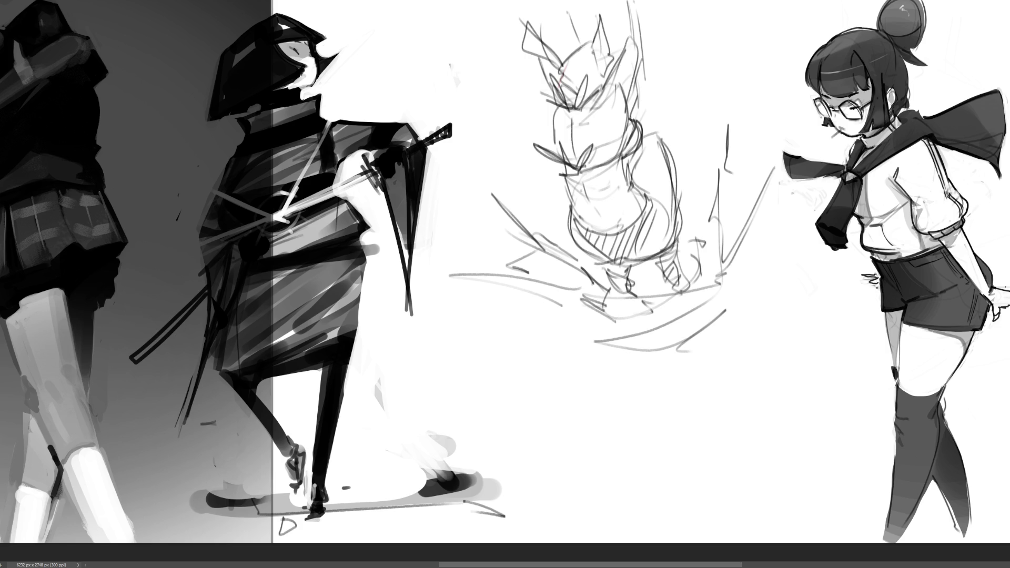
# Draw a square box outline below the cat sketch.
pyautogui.moveTo(642, 402); pyautogui.dragTo(642, 460)
pyautogui.moveTo(639, 406)
pyautogui.mouseDown()
pyautogui.moveTo(738, 362)
pyautogui.moveTo(782, 462)
pyautogui.moveTo(664, 502)
pyautogui.moveTo(801, 457)
pyautogui.mouseUp()
pyautogui.moveTo(786, 390); pyautogui.dragTo(794, 492)
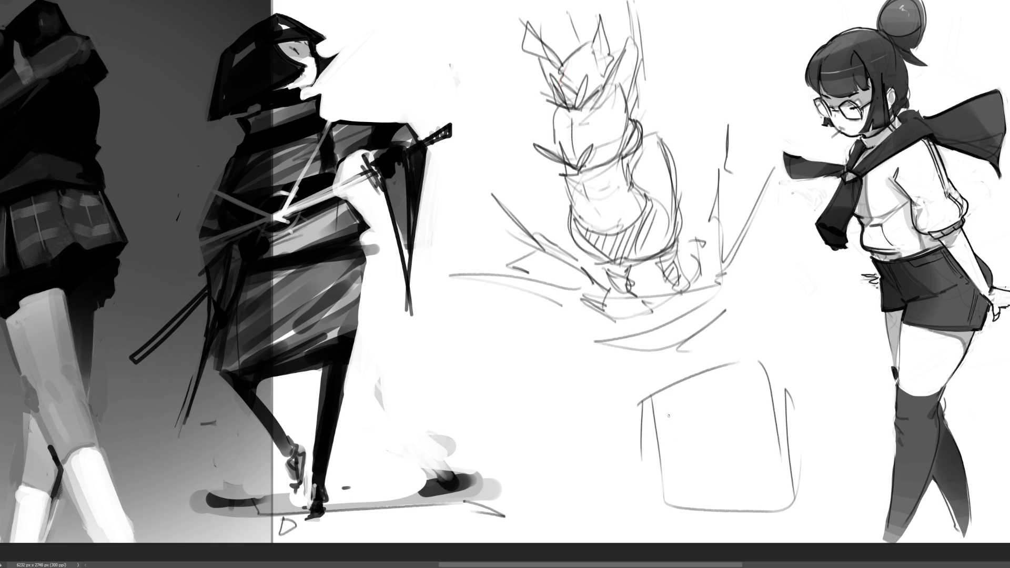
# Rough in a small character inside the box with a raised diagonal stick, eyes and glasses.
pyautogui.moveTo(664, 414); pyautogui.dragTo(683, 456)
pyautogui.moveTo(664, 415)
pyautogui.mouseDown()
pyautogui.moveTo(664, 401)
pyautogui.moveTo(712, 484)
pyautogui.mouseUp()
pyautogui.moveTo(701, 442)
pyautogui.mouseDown()
pyautogui.moveTo(743, 437)
pyautogui.moveTo(710, 452)
pyautogui.moveTo(750, 447)
pyautogui.moveTo(737, 441)
pyautogui.moveTo(733, 459)
pyautogui.moveTo(694, 459)
pyautogui.moveTo(699, 478)
pyautogui.moveTo(759, 443)
pyautogui.moveTo(767, 477)
pyautogui.mouseUp()
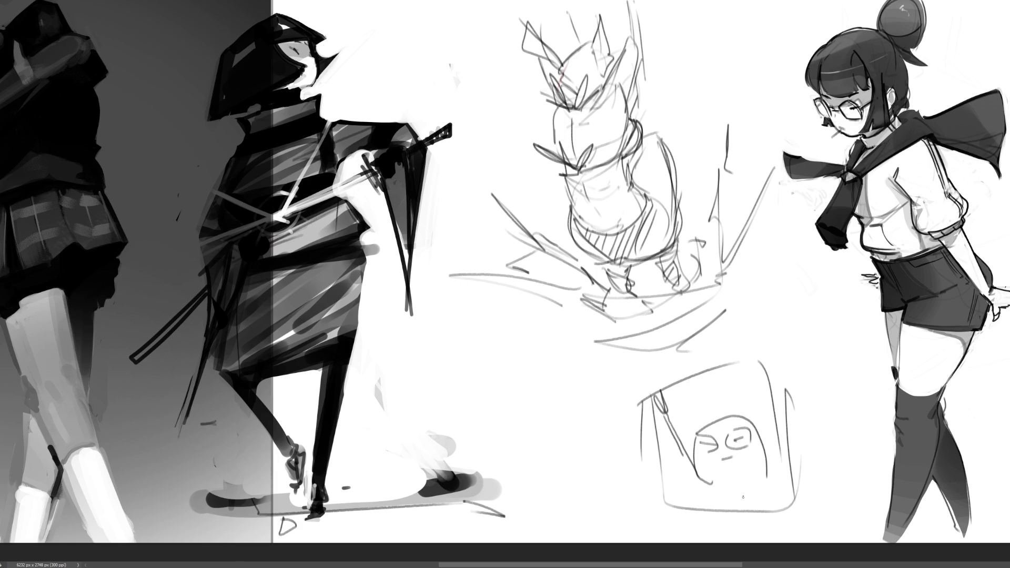
pyautogui.moveTo(664, 416); pyautogui.dragTo(700, 500)
pyautogui.moveTo(771, 476); pyautogui.dragTo(780, 510)
pyautogui.moveTo(703, 427)
pyautogui.mouseDown()
pyautogui.moveTo(747, 415)
pyautogui.moveTo(761, 442)
pyautogui.moveTo(705, 427)
pyautogui.moveTo(693, 462)
pyautogui.moveTo(761, 430)
pyautogui.moveTo(763, 449)
pyautogui.moveTo(730, 451)
pyautogui.moveTo(752, 425)
pyautogui.moveTo(714, 433)
pyautogui.moveTo(719, 451)
pyautogui.mouseUp()
pyautogui.moveTo(711, 450)
pyautogui.mouseDown()
pyautogui.moveTo(689, 458)
pyautogui.moveTo(731, 461)
pyautogui.mouseUp()
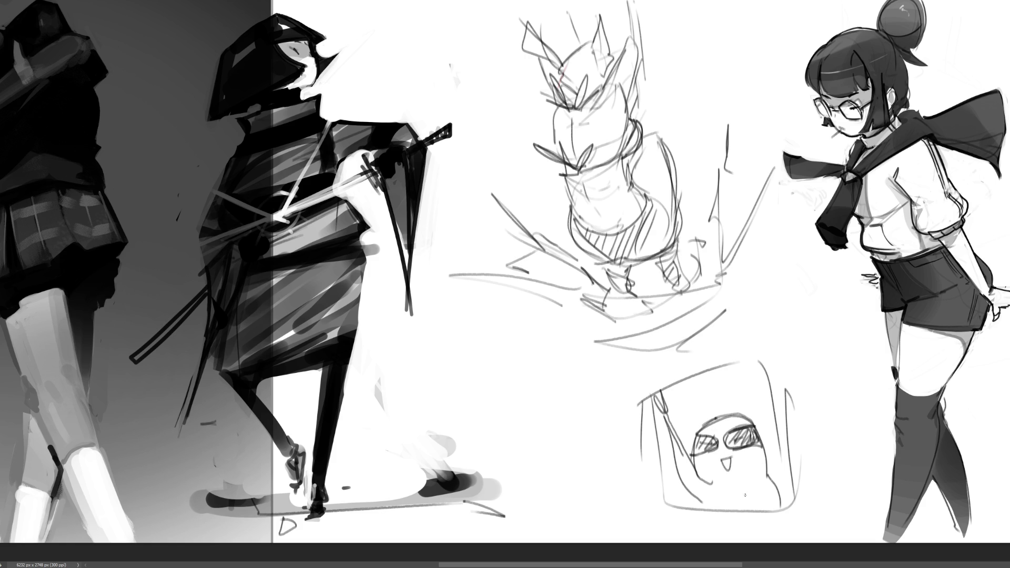
# Give the raised stick a spiky tip and draw it down to a small hand.
pyautogui.moveTo(677, 413); pyautogui.dragTo(661, 390)
pyautogui.moveTo(665, 402)
pyautogui.mouseDown()
pyautogui.moveTo(661, 386)
pyautogui.moveTo(656, 397)
pyautogui.mouseUp()
pyautogui.moveTo(658, 406)
pyautogui.mouseDown()
pyautogui.moveTo(652, 394)
pyautogui.moveTo(681, 494)
pyautogui.mouseUp()
pyautogui.moveTo(672, 421)
pyautogui.mouseDown()
pyautogui.moveTo(698, 501)
pyautogui.moveTo(709, 503)
pyautogui.mouseUp()
# Outline the round head, add blush ticks under both lenses, and save the file.
pyautogui.moveTo(694, 463)
pyautogui.mouseDown()
pyautogui.moveTo(691, 445)
pyautogui.moveTo(763, 440)
pyautogui.moveTo(767, 476)
pyautogui.mouseUp()
pyautogui.moveTo(748, 419); pyautogui.dragTo(784, 499)
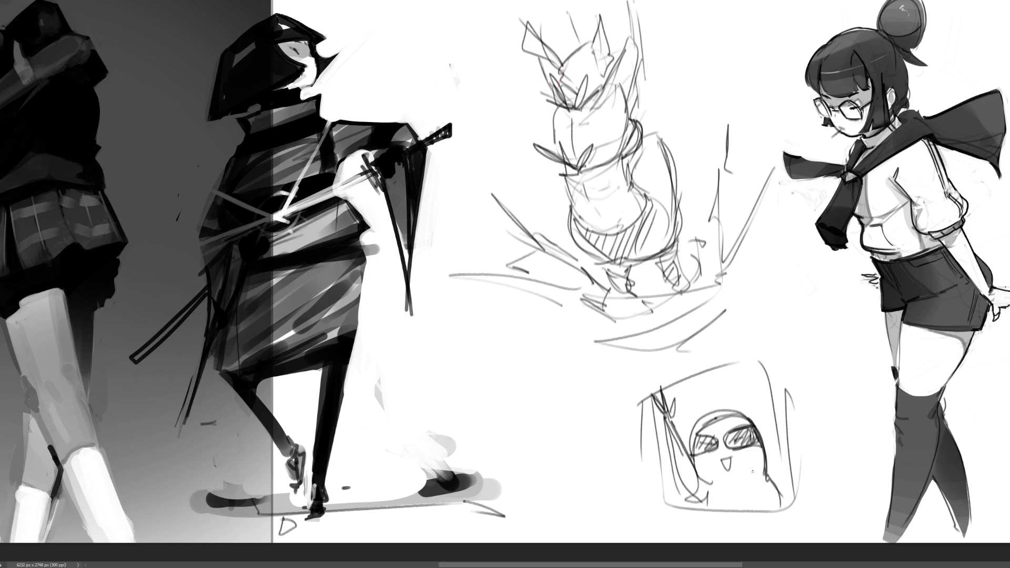
pyautogui.moveTo(743, 449); pyautogui.dragTo(742, 452)
pyautogui.moveTo(745, 449); pyautogui.dragTo(745, 452)
pyautogui.moveTo(748, 449); pyautogui.dragTo(709, 457)
pyautogui.moveTo(712, 454); pyautogui.dragTo(711, 457)
pyautogui.moveTo(714, 454); pyautogui.dragTo(714, 457)
pyautogui.hotkey('ctrl', 's')
# Outline the upper emote's orange arm and paint a mitten hand in the mouth's blue.
pyautogui.press('m')
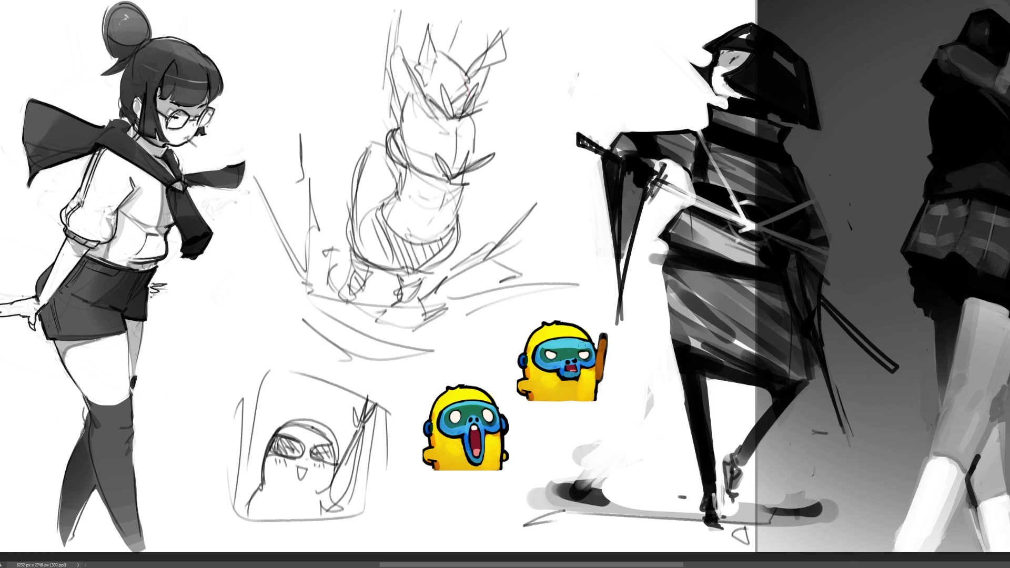
pyautogui.moveTo(605, 339); pyautogui.dragTo(598, 376)
pyautogui.keyDown('ctrl'); pyautogui.click(579, 368); pyautogui.keyUp('ctrl')
pyautogui.moveTo(597, 332)
pyautogui.mouseDown()
pyautogui.moveTo(596, 316)
pyautogui.moveTo(614, 337)
pyautogui.moveTo(594, 322)
pyautogui.moveTo(608, 314)
pyautogui.moveTo(616, 327)
pyautogui.moveTo(601, 393)
pyautogui.mouseUp()
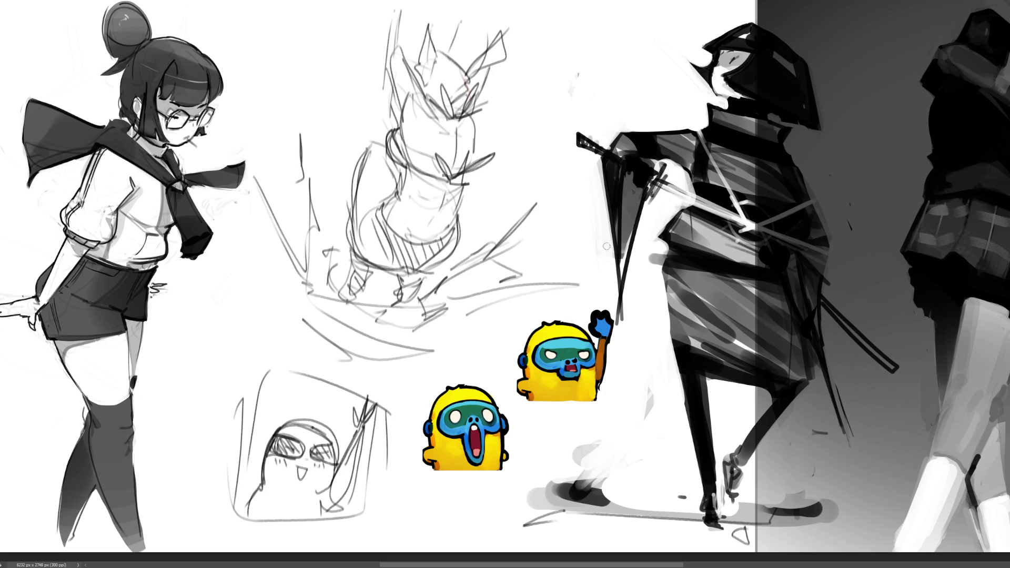
# Erase the raised arm and paint a small blue hand beside the mouth with an orange edge.
pyautogui.moveTo(595, 334)
pyautogui.mouseDown()
pyautogui.moveTo(599, 314)
pyautogui.moveTo(603, 392)
pyautogui.moveTo(608, 310)
pyautogui.moveTo(613, 370)
pyautogui.mouseUp()
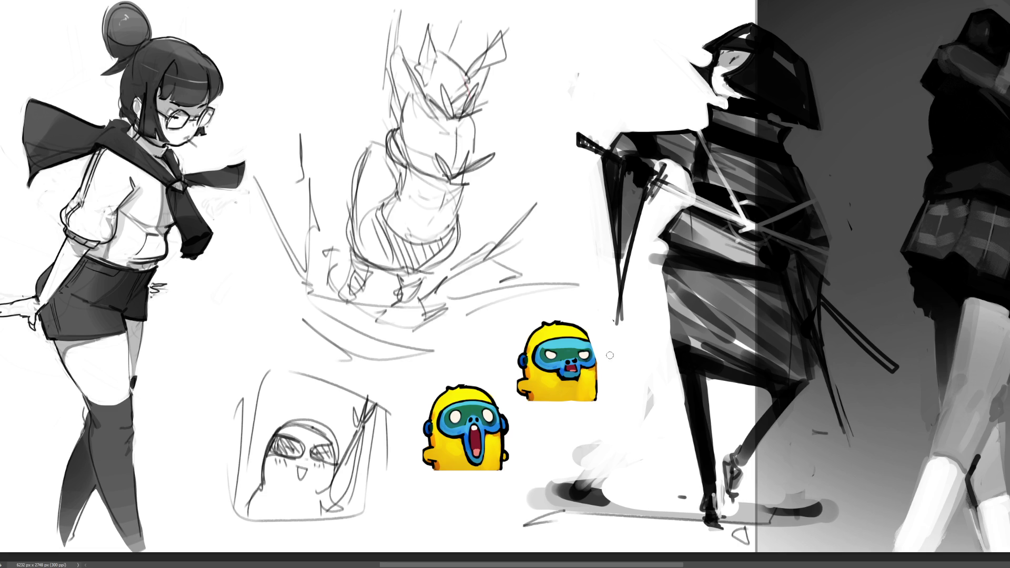
pyautogui.moveTo(562, 349)
pyautogui.mouseDown()
pyautogui.moveTo(550, 355)
pyautogui.moveTo(569, 348)
pyautogui.moveTo(579, 364)
pyautogui.mouseUp()
pyautogui.hotkey('ctrl', 'z')
pyautogui.moveTo(590, 370)
pyautogui.mouseDown()
pyautogui.moveTo(599, 383)
pyautogui.moveTo(603, 374)
pyautogui.moveTo(599, 385)
pyautogui.mouseUp()
pyautogui.keyDown('alt'); pyautogui.click(576, 359); pyautogui.keyUp('alt')
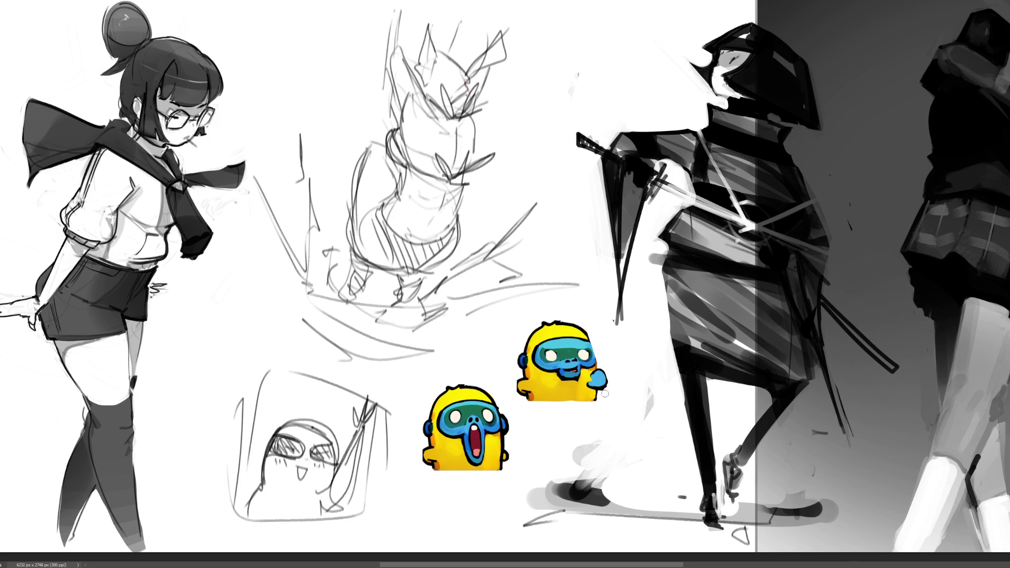
pyautogui.moveTo(604, 391); pyautogui.dragTo(608, 393)
# Outline and shade the blue hand darker and touch up the emote's left outline.
pyautogui.moveTo(593, 372)
pyautogui.mouseDown()
pyautogui.moveTo(588, 381)
pyautogui.moveTo(608, 387)
pyautogui.mouseUp()
pyautogui.hotkey('ctrl', 'z')
pyautogui.moveTo(600, 382); pyautogui.dragTo(601, 377)
pyautogui.moveTo(526, 368)
pyautogui.mouseDown()
pyautogui.moveTo(548, 379)
pyautogui.moveTo(539, 395)
pyautogui.moveTo(525, 392)
pyautogui.mouseUp()
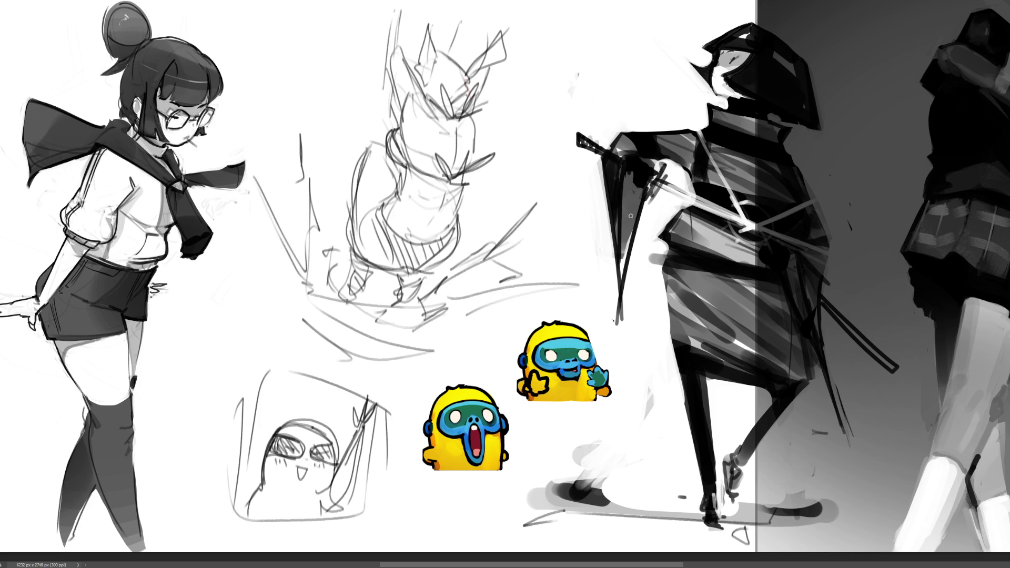
pyautogui.hotkey('ctrl', 'z')
pyautogui.hotkey('ctrl', 'z')
pyautogui.hotkey('ctrl', 'z')
pyautogui.moveTo(521, 377); pyautogui.dragTo(524, 400)
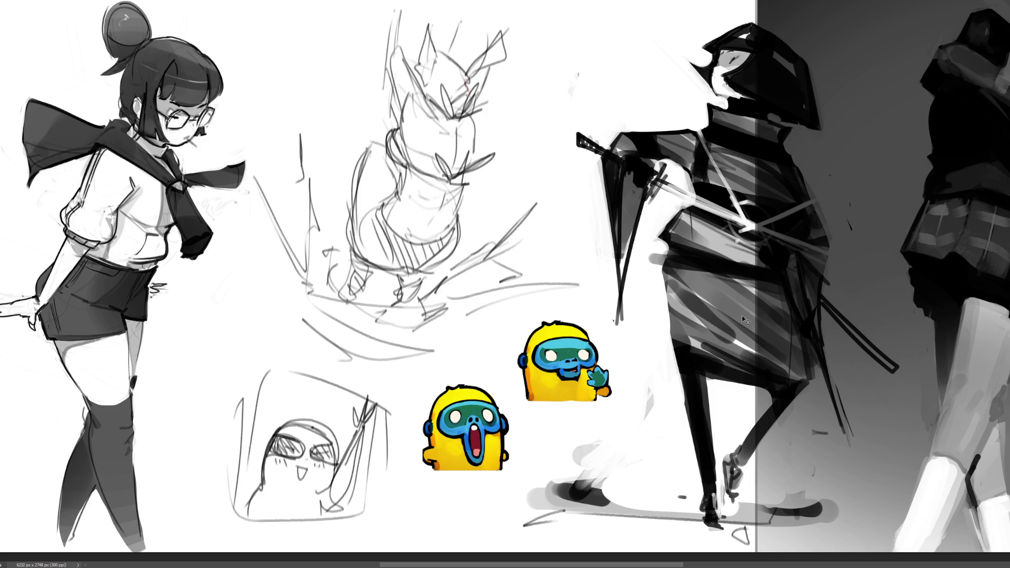
pyautogui.hotkey('ctrl', 't')
# Rotate the middle sketch about 18° counter-clockwise and add short dark strokes to its lines.
pyautogui.moveTo(616, 42); pyautogui.dragTo(432, 107)
pyautogui.press('Return')
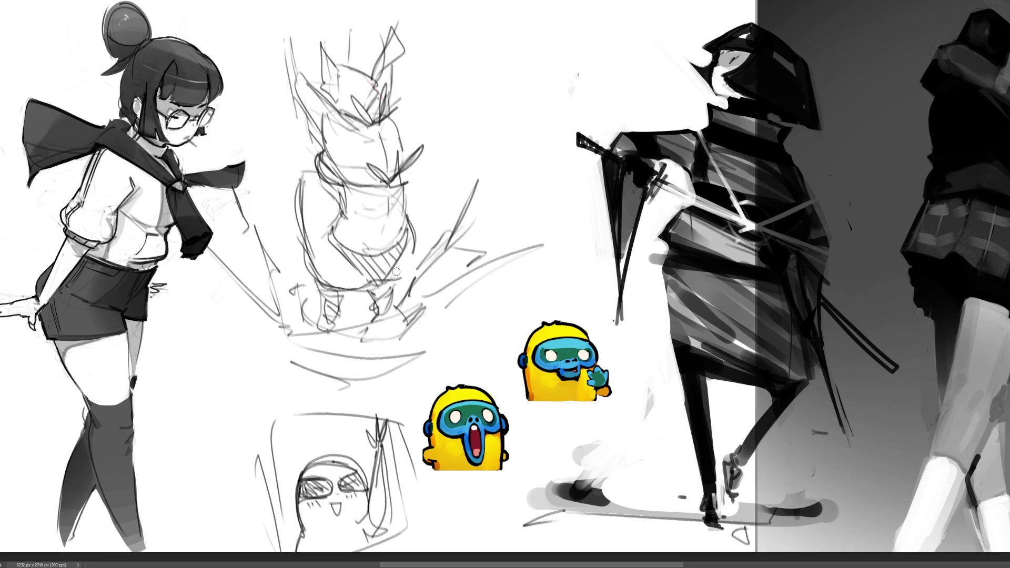
pyautogui.moveTo(388, 278)
pyautogui.mouseDown()
pyautogui.moveTo(416, 251)
pyautogui.moveTo(405, 277)
pyautogui.moveTo(410, 270)
pyautogui.moveTo(412, 288)
pyautogui.mouseUp()
pyautogui.moveTo(369, 282); pyautogui.dragTo(383, 279)
pyautogui.moveTo(379, 284); pyautogui.dragTo(409, 268)
pyautogui.moveTo(317, 265); pyautogui.dragTo(329, 283)
pyautogui.hotkey('ctrl', 'z')
# Repaint the upper monkey's eyes in teal as a wink and add a red tongue.
pyautogui.keyDown('alt'); pyautogui.click(564, 344); pyautogui.keyUp('alt')
pyautogui.moveTo(553, 352); pyautogui.dragTo(588, 358)
pyautogui.moveTo(577, 357); pyautogui.dragTo(589, 356)
pyautogui.keyDown('alt'); pyautogui.click(479, 437); pyautogui.keyUp('alt')
pyautogui.moveTo(568, 368)
pyautogui.mouseDown()
pyautogui.moveTo(584, 355)
pyautogui.moveTo(568, 369)
pyautogui.moveTo(578, 375)
pyautogui.moveTo(571, 365)
pyautogui.mouseUp()
pyautogui.keyDown('alt'); pyautogui.click(476, 452); pyautogui.keyUp('alt')
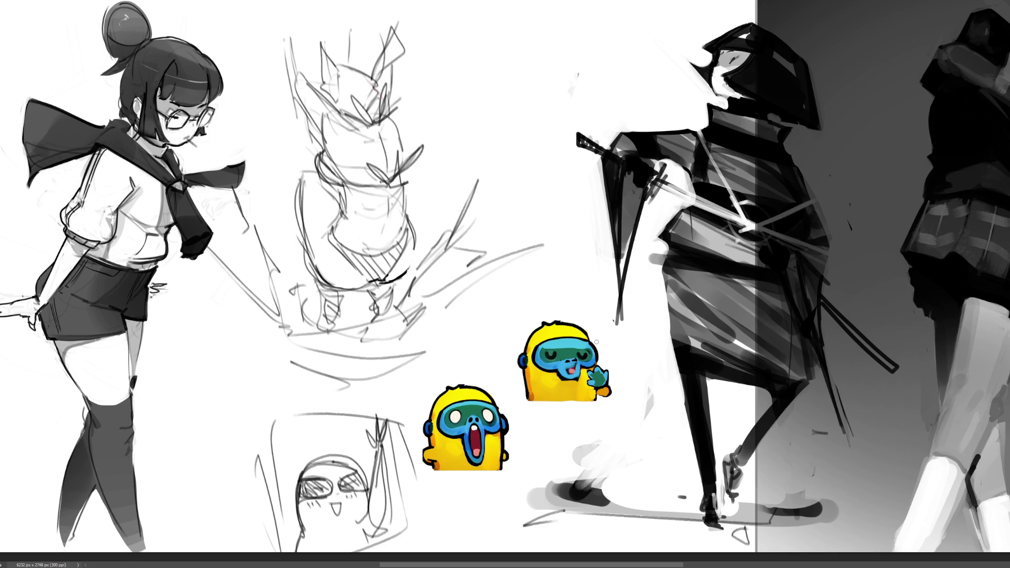
pyautogui.moveTo(588, 352); pyautogui.dragTo(550, 356)
# Draw a hooked stroke left of the upper monkey after undoing earlier line attempts.
pyautogui.moveTo(526, 306); pyautogui.dragTo(524, 381)
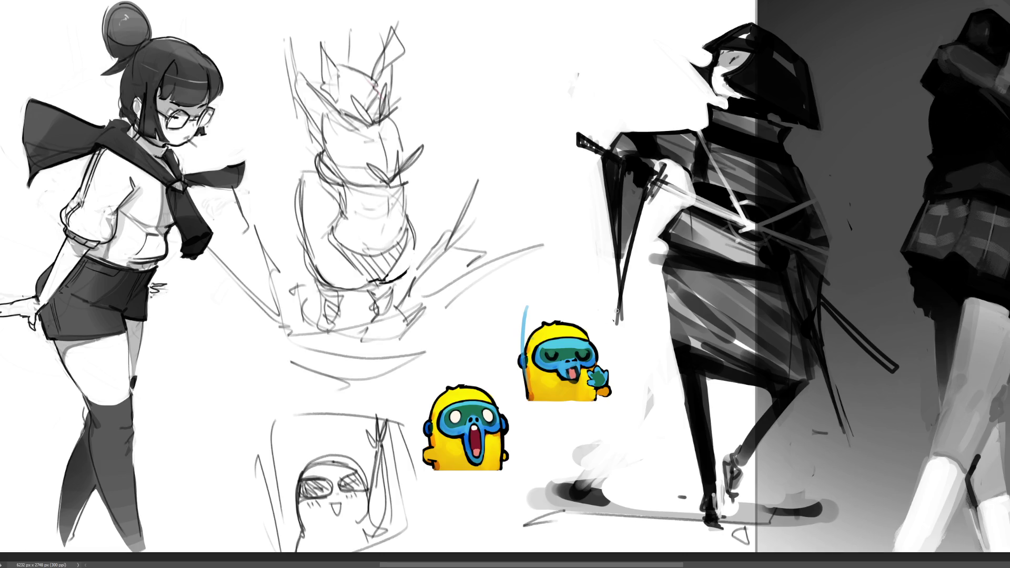
pyautogui.hotkey('ctrl', 'z')
pyautogui.moveTo(528, 304); pyautogui.dragTo(524, 383)
pyautogui.moveTo(516, 303); pyautogui.dragTo(513, 369)
pyautogui.moveTo(519, 304)
pyautogui.mouseDown()
pyautogui.moveTo(518, 366)
pyautogui.moveTo(528, 301)
pyautogui.moveTo(521, 403)
pyautogui.mouseUp()
pyautogui.hotkey('ctrl', 'z')
pyautogui.hotkey('ctrl', 'z')
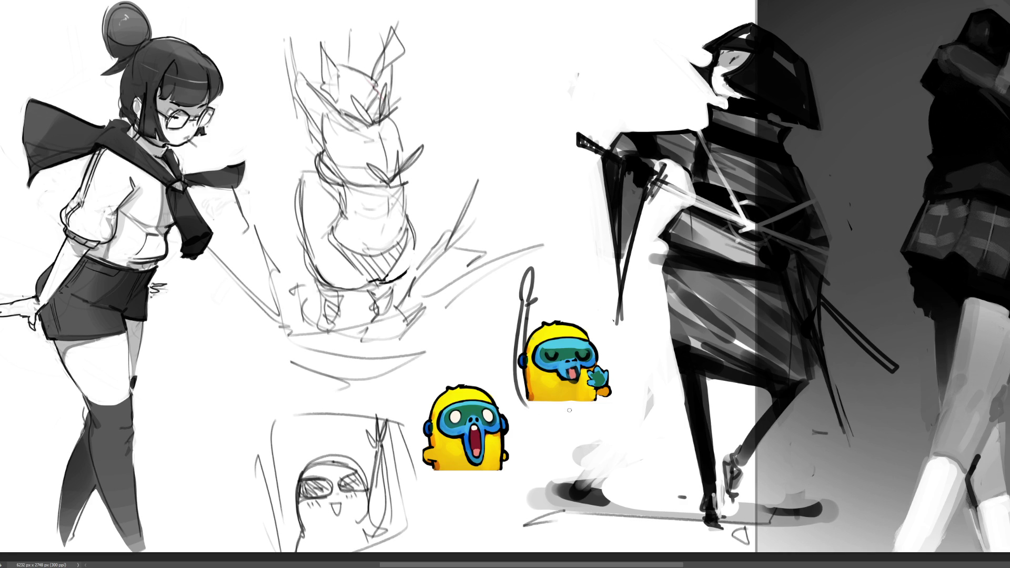
pyautogui.hotkey('ctrl', 'z')
pyautogui.moveTo(521, 304); pyautogui.dragTo(512, 395)
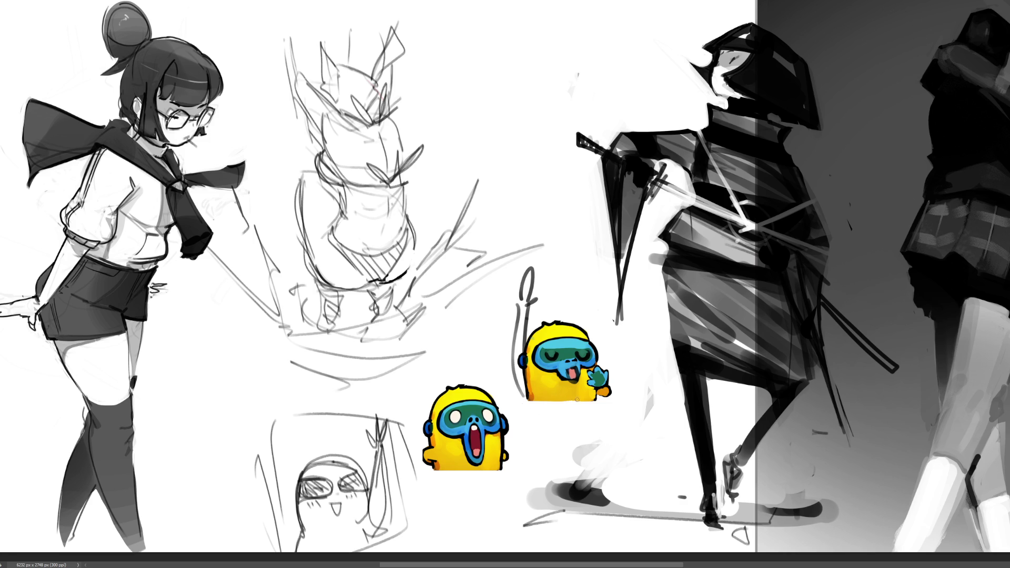
# Paint the raised arms with blue tips, grey and orange shading, and dark outlines.
pyautogui.moveTo(587, 330)
pyautogui.mouseDown()
pyautogui.moveTo(571, 296)
pyautogui.moveTo(595, 303)
pyautogui.moveTo(602, 375)
pyautogui.mouseUp()
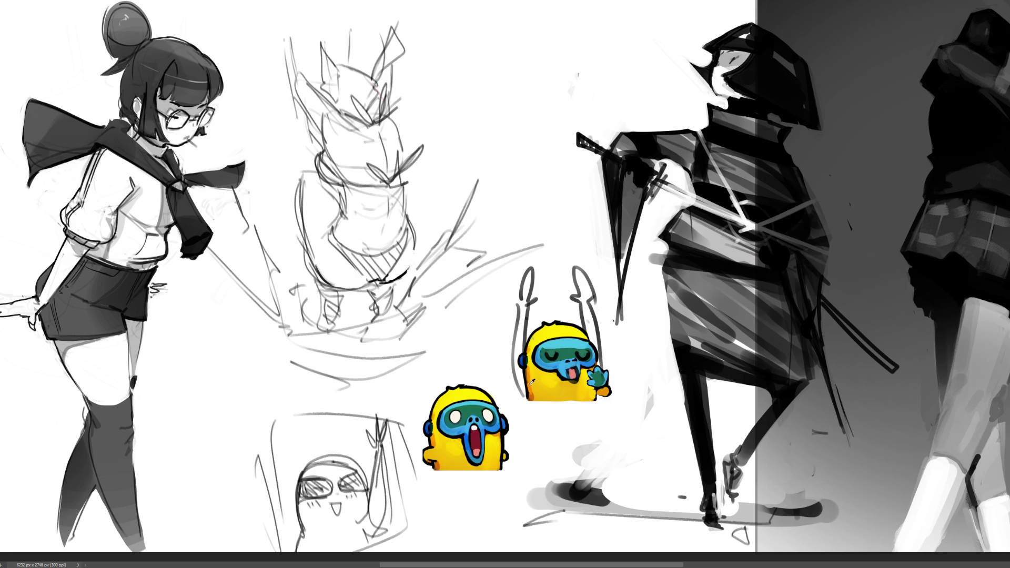
pyautogui.moveTo(519, 367)
pyautogui.mouseDown()
pyautogui.moveTo(522, 392)
pyautogui.moveTo(525, 313)
pyautogui.moveTo(535, 342)
pyautogui.mouseUp()
pyautogui.moveTo(530, 275)
pyautogui.mouseDown()
pyautogui.moveTo(586, 300)
pyautogui.moveTo(589, 279)
pyautogui.moveTo(589, 335)
pyautogui.mouseUp()
pyautogui.moveTo(594, 301)
pyautogui.mouseDown()
pyautogui.moveTo(592, 345)
pyautogui.moveTo(585, 334)
pyautogui.moveTo(600, 390)
pyautogui.moveTo(589, 378)
pyautogui.moveTo(590, 389)
pyautogui.mouseUp()
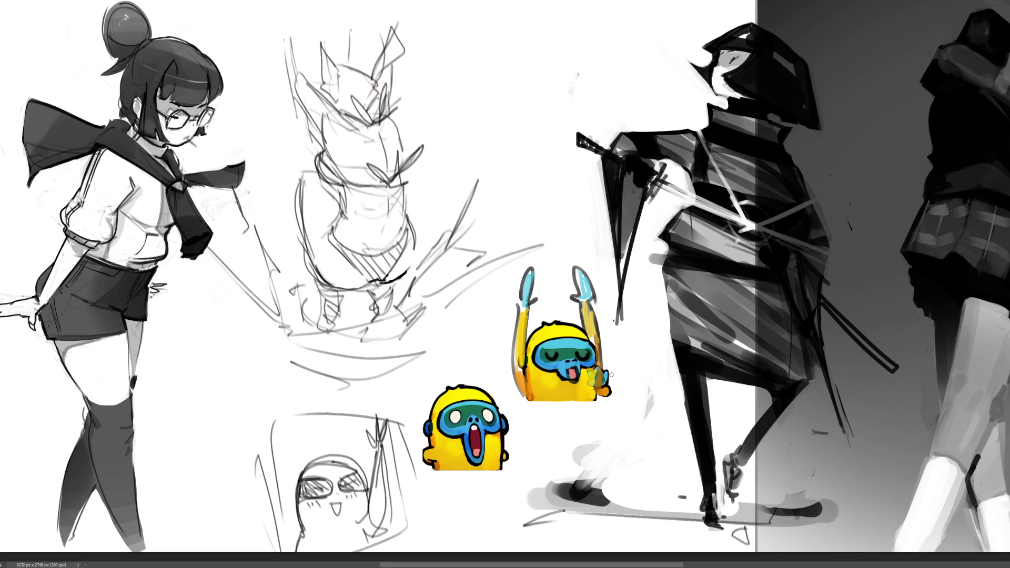
pyautogui.moveTo(590, 301)
pyautogui.mouseDown()
pyautogui.moveTo(609, 384)
pyautogui.moveTo(601, 407)
pyautogui.mouseUp()
pyautogui.moveTo(516, 311)
pyautogui.mouseDown()
pyautogui.moveTo(514, 362)
pyautogui.moveTo(529, 399)
pyautogui.mouseUp()
pyautogui.moveTo(526, 329); pyautogui.dragTo(530, 373)
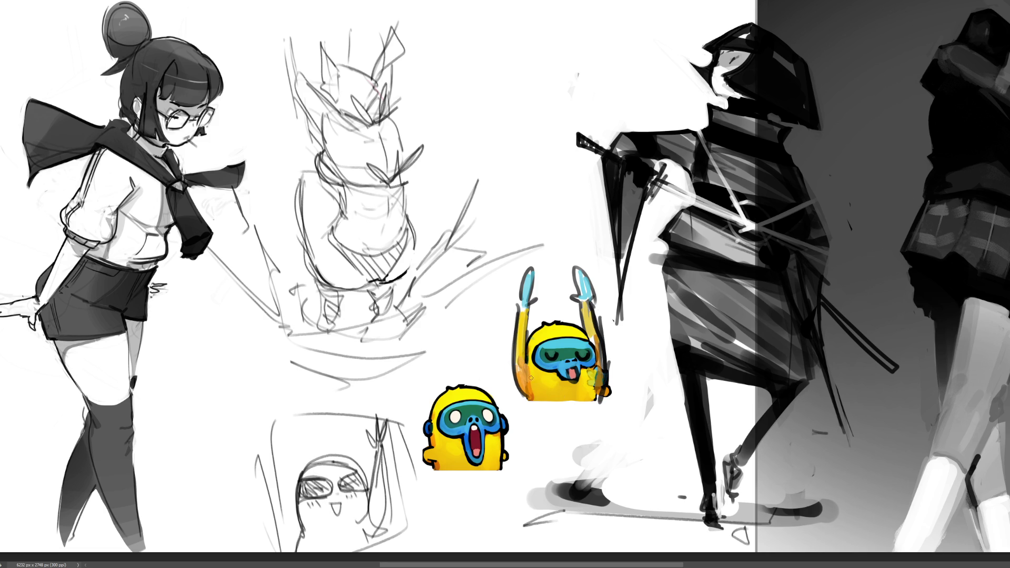
# Paint the raised right hand blue and touch up the right arm's outline.
pyautogui.moveTo(623, 291); pyautogui.dragTo(619, 301)
pyautogui.moveTo(584, 286); pyautogui.dragTo(583, 301)
pyautogui.moveTo(595, 310)
pyautogui.mouseDown()
pyautogui.moveTo(610, 396)
pyautogui.moveTo(594, 400)
pyautogui.mouseUp()
pyautogui.moveTo(526, 399); pyautogui.dragTo(604, 398)
pyautogui.hotkey('ctrl', 'z')
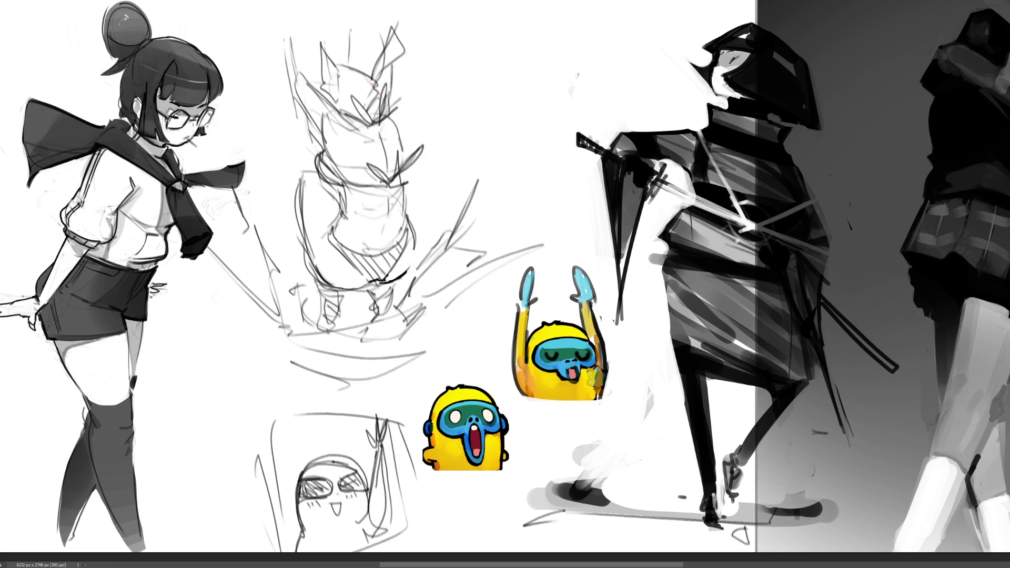
# Draw the central sketch's left contour, bolden its collar ring, and add leaf strokes on its head.
pyautogui.moveTo(330, 232)
pyautogui.mouseDown()
pyautogui.moveTo(368, 277)
pyautogui.moveTo(405, 232)
pyautogui.moveTo(382, 271)
pyautogui.moveTo(377, 264)
pyautogui.moveTo(385, 258)
pyautogui.moveTo(384, 279)
pyautogui.mouseUp()
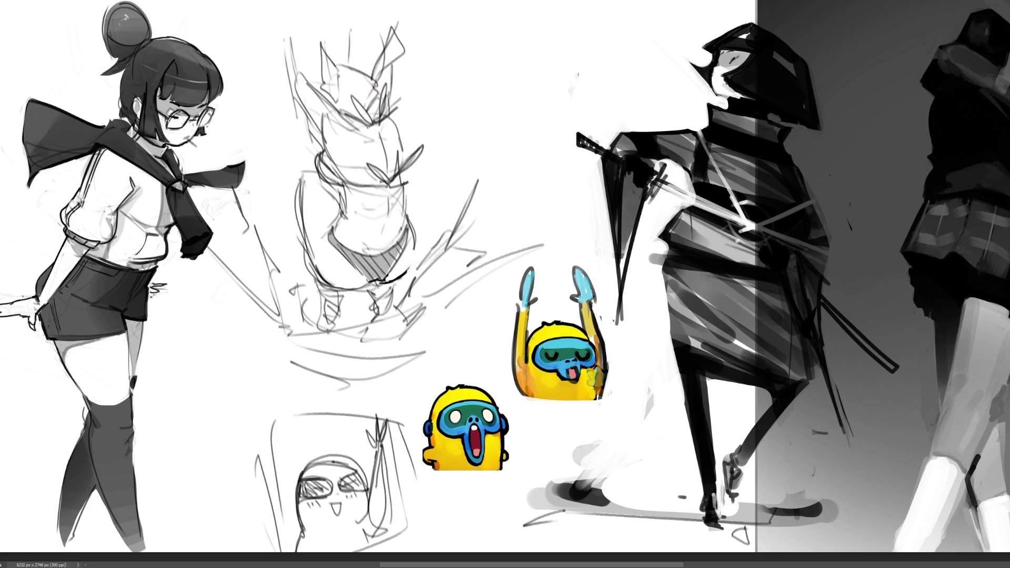
pyautogui.moveTo(318, 162)
pyautogui.mouseDown()
pyautogui.moveTo(334, 179)
pyautogui.moveTo(389, 184)
pyautogui.moveTo(371, 167)
pyautogui.moveTo(424, 148)
pyautogui.moveTo(402, 178)
pyautogui.mouseUp()
pyautogui.moveTo(353, 97); pyautogui.dragTo(375, 124)
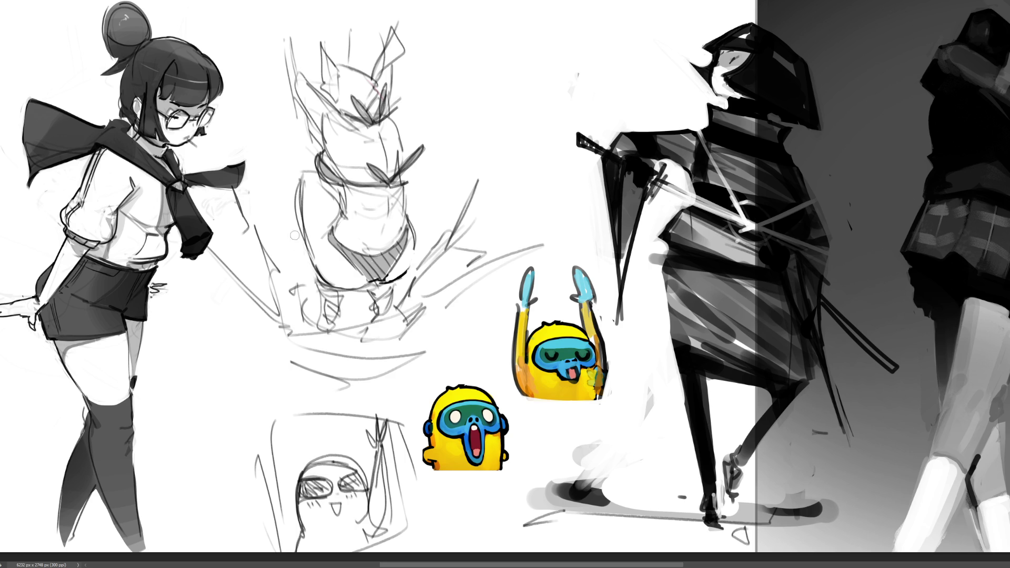
# Add a curved stroke on the sketch's left side after undoing two left-edge strokes.
pyautogui.moveTo(301, 232); pyautogui.dragTo(315, 265)
pyautogui.hotkey('ctrl', 'z')
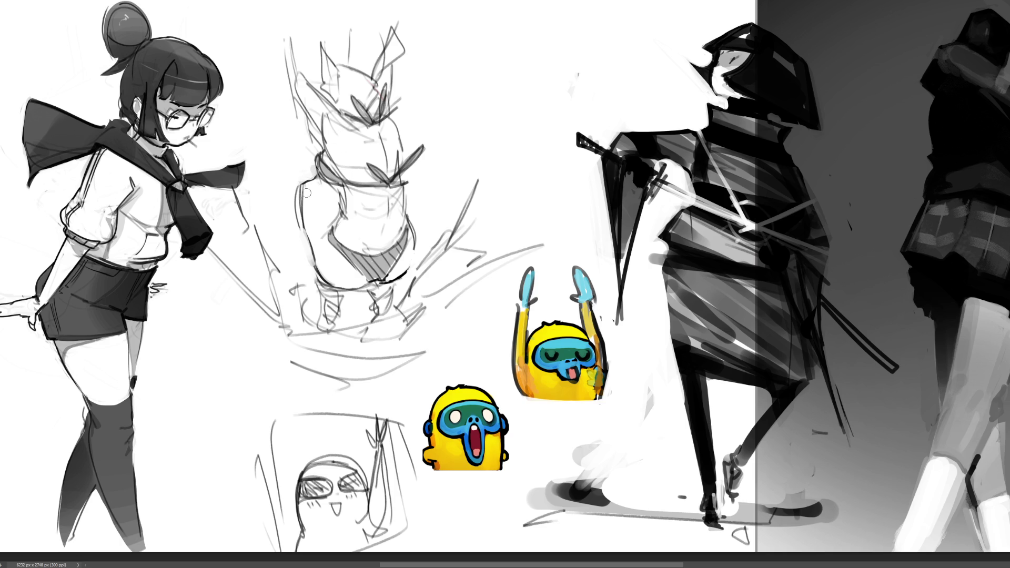
pyautogui.moveTo(297, 194); pyautogui.dragTo(304, 247)
pyautogui.hotkey('ctrl', 'z')
pyautogui.moveTo(333, 184); pyautogui.dragTo(340, 214)
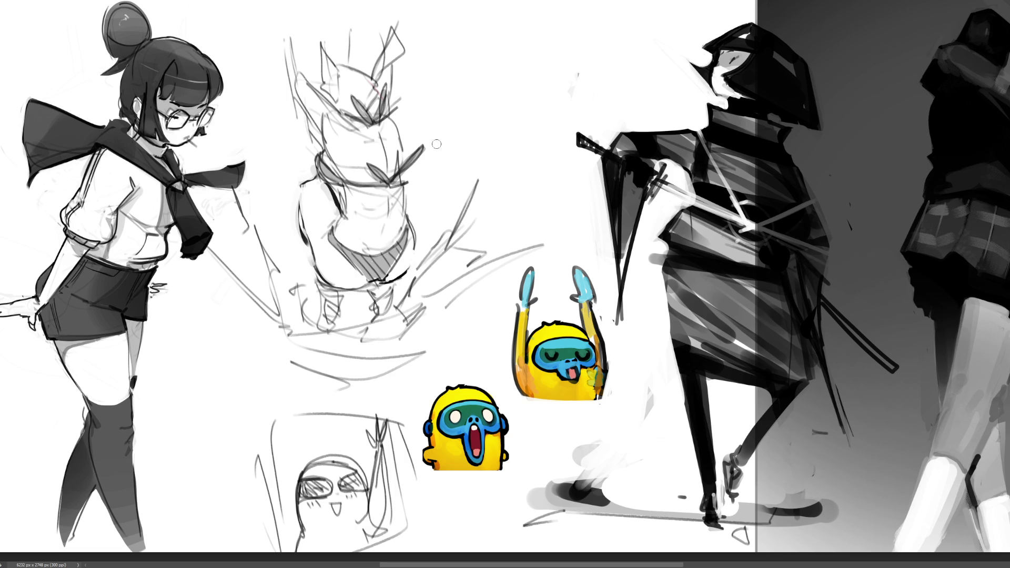
# Paste the pixel-art portrait and position it at top centre above the monkey emotes.
pyautogui.press('k')
pyautogui.hotkey('ctrl', 'v')
pyautogui.moveTo(598, 190)
pyautogui.mouseDown()
pyautogui.moveTo(517, 125)
pyautogui.moveTo(499, 85)
pyautogui.mouseUp()
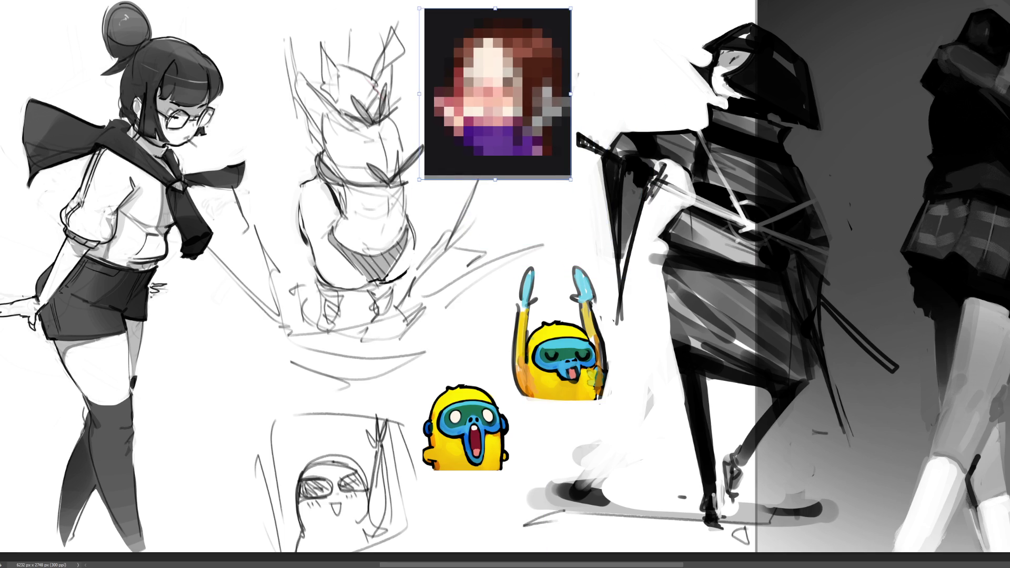
pyautogui.press('Return')
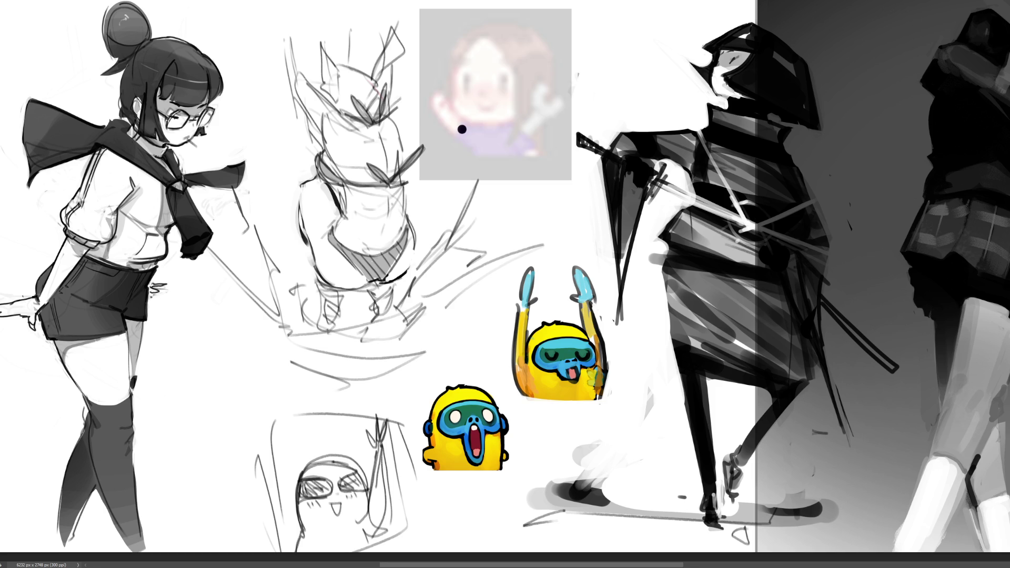
pyautogui.press('Delete')
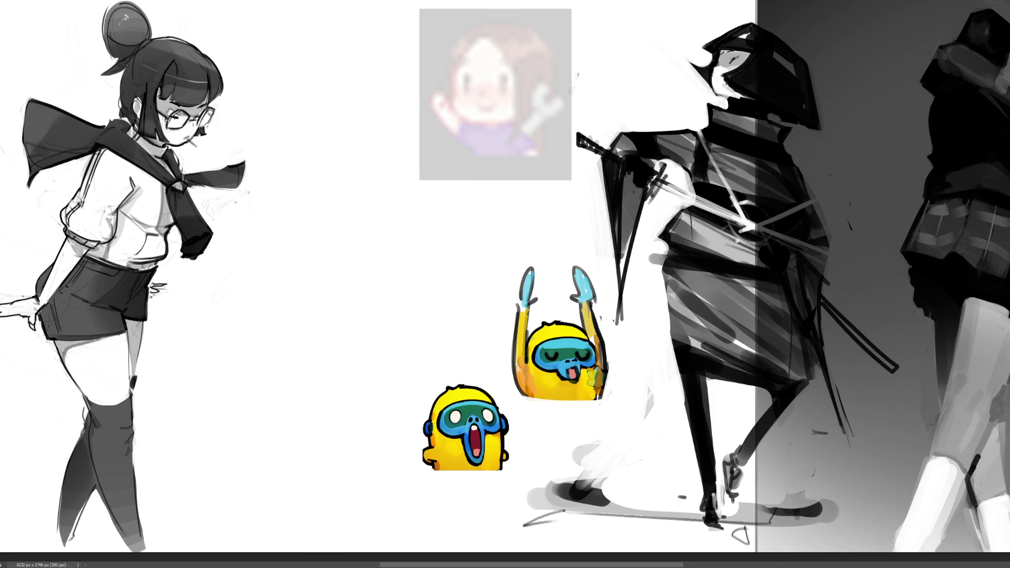
pyautogui.hotkey('ctrl', 'z')
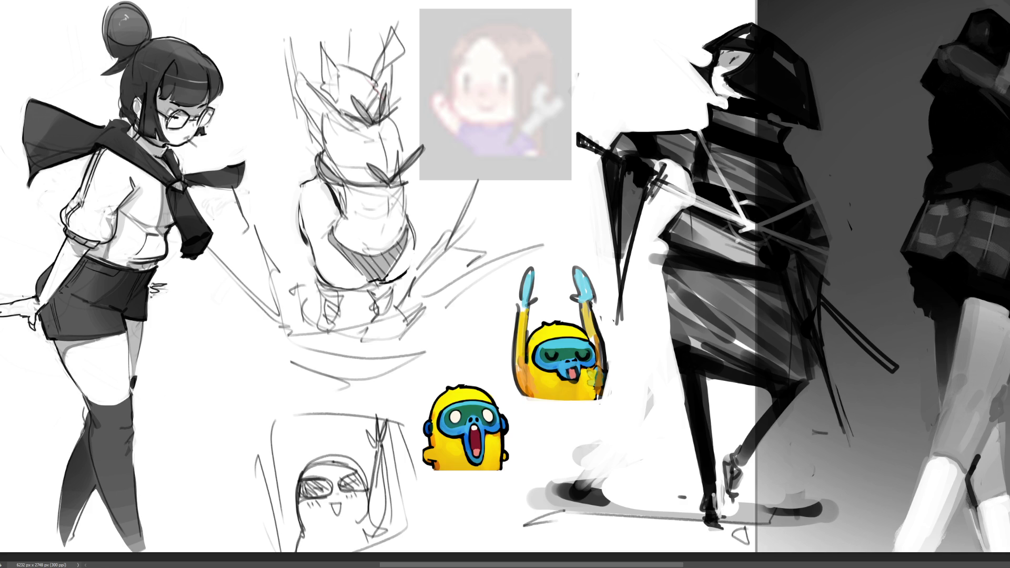
# Trace the chibi monkey's face, left cheek and waving hand over the avatar.
pyautogui.moveTo(486, 68)
pyautogui.mouseDown()
pyautogui.moveTo(468, 100)
pyautogui.moveTo(466, 72)
pyautogui.moveTo(473, 96)
pyautogui.moveTo(502, 98)
pyautogui.moveTo(519, 65)
pyautogui.moveTo(513, 101)
pyautogui.moveTo(496, 111)
pyautogui.mouseUp()
pyautogui.hotkey('ctrl', 'z')
pyautogui.hotkey('ctrl', 'z')
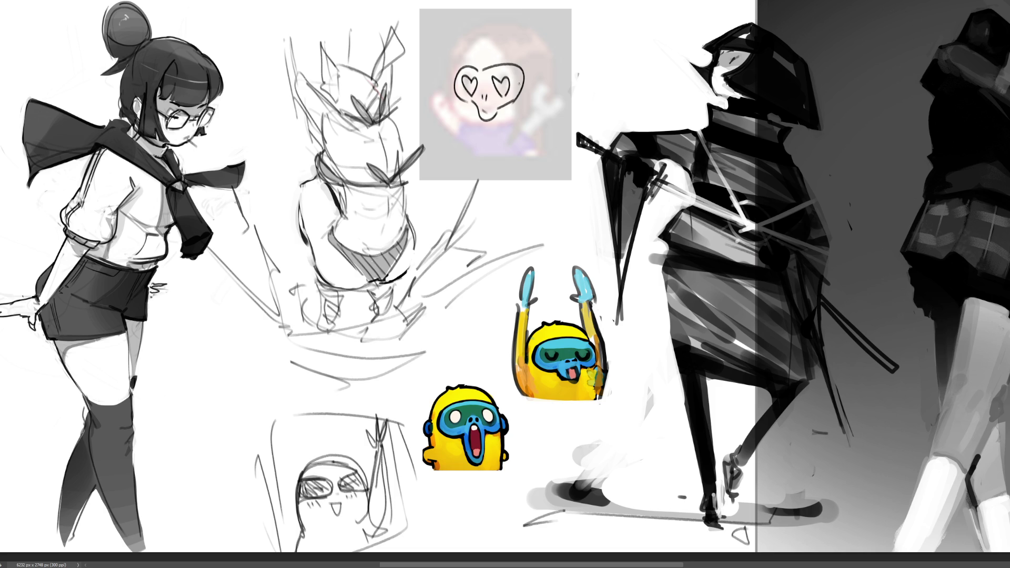
pyautogui.moveTo(455, 99); pyautogui.dragTo(465, 122)
pyautogui.moveTo(455, 82)
pyautogui.mouseDown()
pyautogui.moveTo(442, 95)
pyautogui.moveTo(450, 104)
pyautogui.moveTo(418, 108)
pyautogui.moveTo(435, 114)
pyautogui.moveTo(457, 151)
pyautogui.mouseUp()
pyautogui.moveTo(446, 103); pyautogui.dragTo(473, 147)
pyautogui.hotkey('ctrl', 'z')
pyautogui.moveTo(445, 101)
pyautogui.mouseDown()
pyautogui.moveTo(466, 129)
pyautogui.moveTo(554, 92)
pyautogui.moveTo(528, 152)
pyautogui.moveTo(553, 156)
pyautogui.mouseUp()
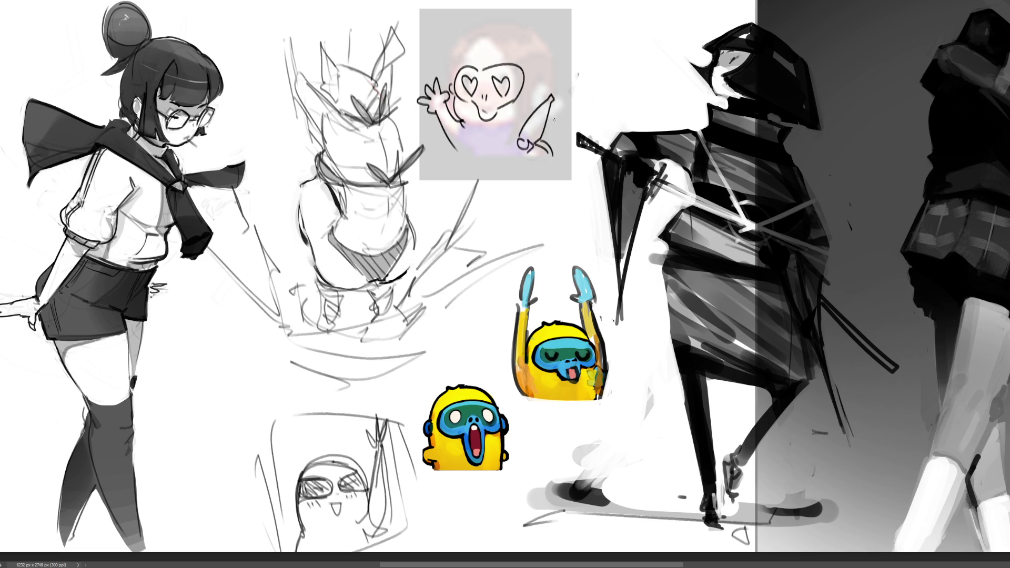
# Add the raised arm, fist, round head outline and hair tufts, then hide the avatar reference.
pyautogui.moveTo(457, 142); pyautogui.dragTo(459, 156)
pyautogui.moveTo(518, 125); pyautogui.dragTo(533, 117)
pyautogui.moveTo(545, 83)
pyautogui.mouseDown()
pyautogui.moveTo(555, 100)
pyautogui.moveTo(540, 100)
pyautogui.moveTo(543, 84)
pyautogui.mouseUp()
pyautogui.moveTo(453, 72); pyautogui.dragTo(467, 36)
pyautogui.hotkey('ctrl', 'z')
pyautogui.moveTo(456, 74)
pyautogui.mouseDown()
pyautogui.moveTo(481, 30)
pyautogui.moveTo(530, 32)
pyautogui.mouseUp()
pyautogui.moveTo(537, 21)
pyautogui.mouseDown()
pyautogui.moveTo(530, 33)
pyautogui.moveTo(552, 87)
pyautogui.mouseUp()
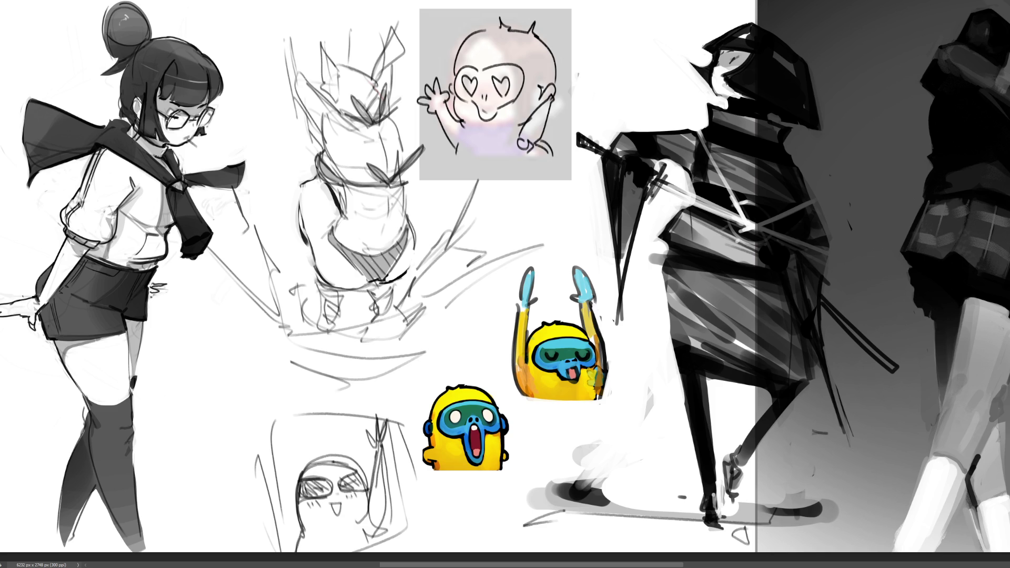
pyautogui.press('Delete')
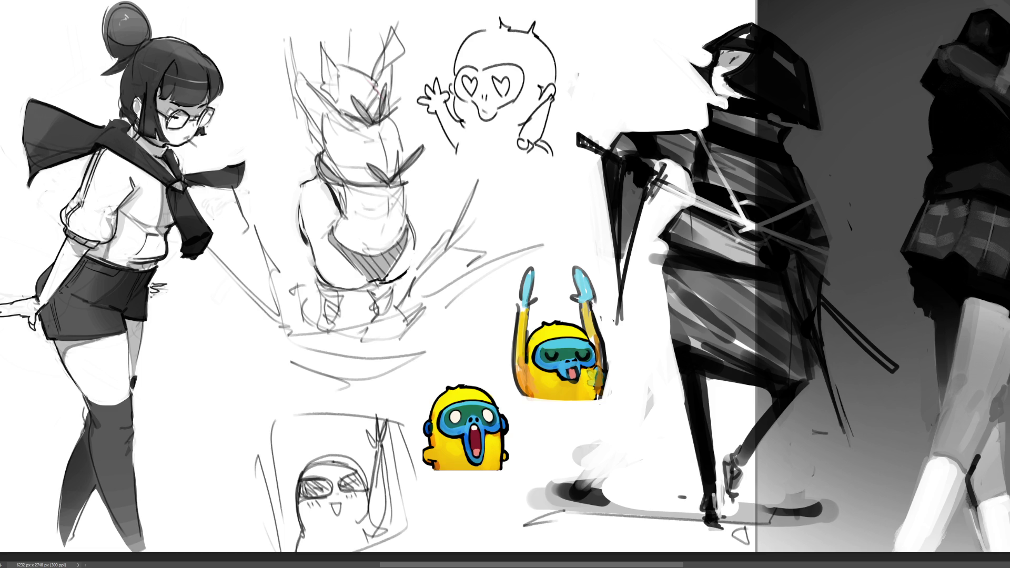
# Erase the heart-shaped eyes and paint two round white eyes in their place.
pyautogui.moveTo(496, 73)
pyautogui.mouseDown()
pyautogui.moveTo(504, 80)
pyautogui.moveTo(470, 87)
pyautogui.moveTo(503, 85)
pyautogui.moveTo(471, 85)
pyautogui.mouseUp()
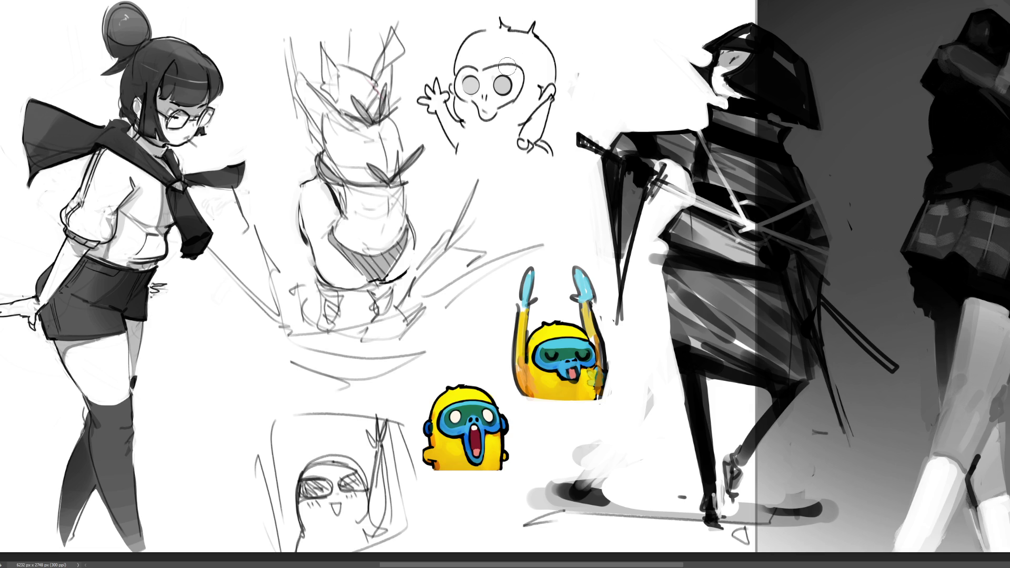
pyautogui.moveTo(503, 84); pyautogui.dragTo(472, 86)
# Replace the right arm with a sketched pencil and neck line, then fill a lime-green square beside the sketch.
pyautogui.moveTo(553, 103)
pyautogui.mouseDown()
pyautogui.moveTo(524, 132)
pyautogui.moveTo(525, 120)
pyautogui.mouseUp()
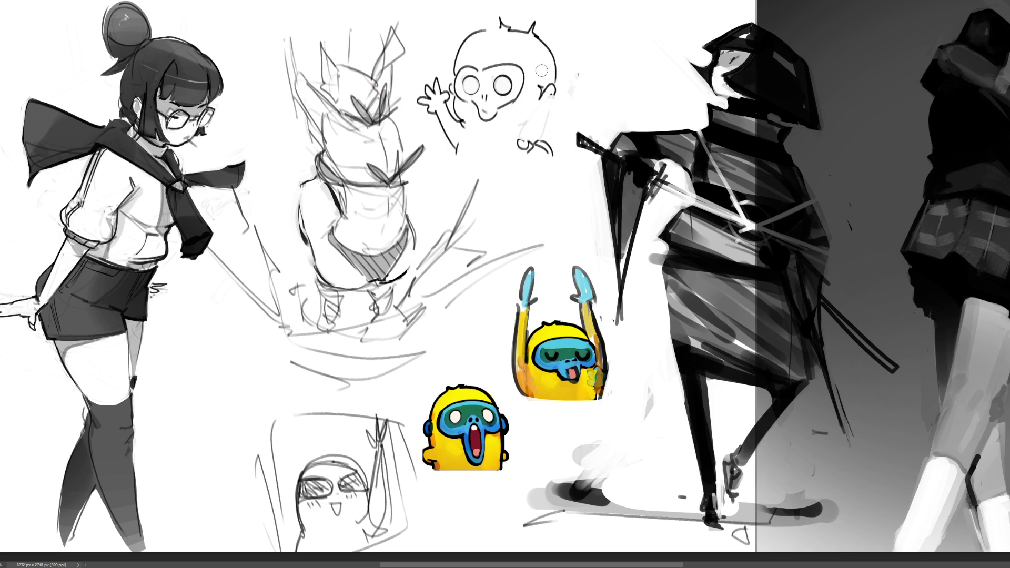
pyautogui.moveTo(523, 140)
pyautogui.mouseDown()
pyautogui.moveTo(528, 108)
pyautogui.moveTo(530, 141)
pyautogui.mouseUp()
pyautogui.moveTo(521, 138); pyautogui.dragTo(554, 143)
pyautogui.moveTo(548, 104); pyautogui.dragTo(549, 139)
pyautogui.moveTo(582, 24)
pyautogui.mouseDown()
pyautogui.moveTo(633, 74)
pyautogui.moveTo(659, 122)
pyautogui.moveTo(678, 121)
pyautogui.mouseUp()
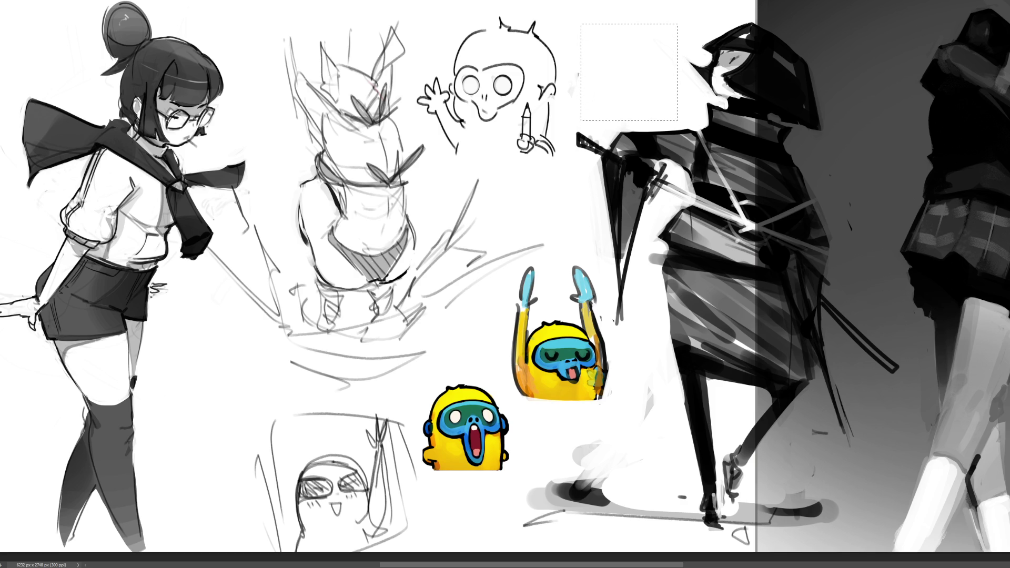
pyautogui.hotkey('alt', 'Delete')
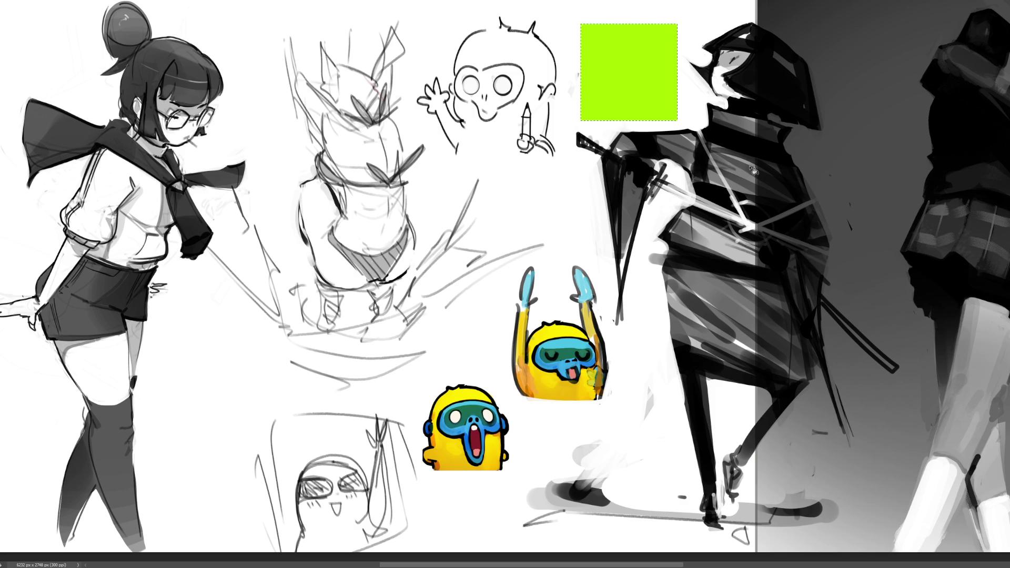
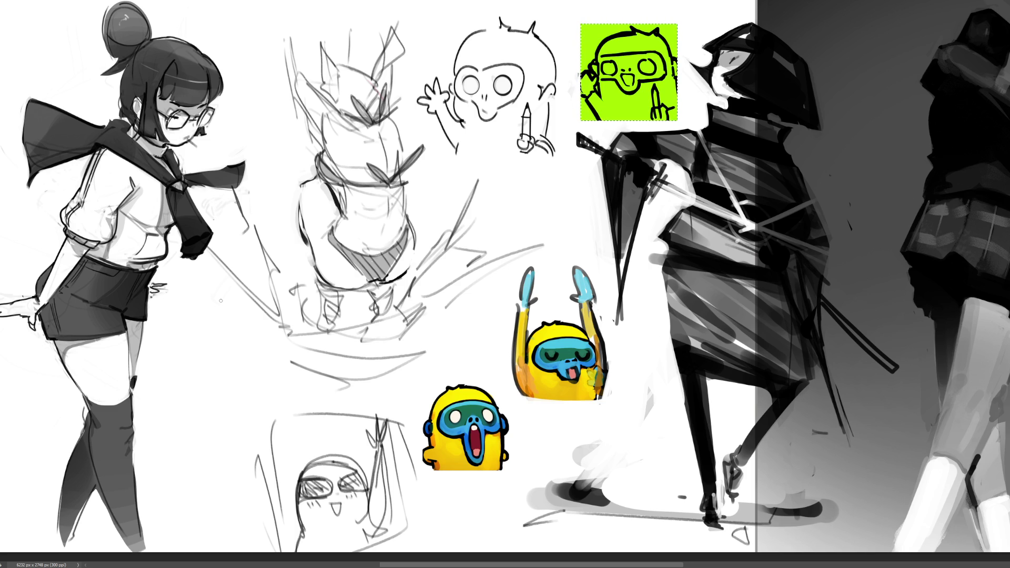
# Skew the green monkey sketch's top-right corner and right side, then start painting orange on its face.
pyautogui.hotkey('ctrl', 'd')
pyautogui.hotkey('ctrl', 't')
pyautogui.moveTo(678, 24)
pyautogui.mouseDown()
pyautogui.moveTo(690, 26)
pyautogui.moveTo(632, 9)
pyautogui.mouseUp()
pyautogui.moveTo(681, 66); pyautogui.dragTo(677, 75)
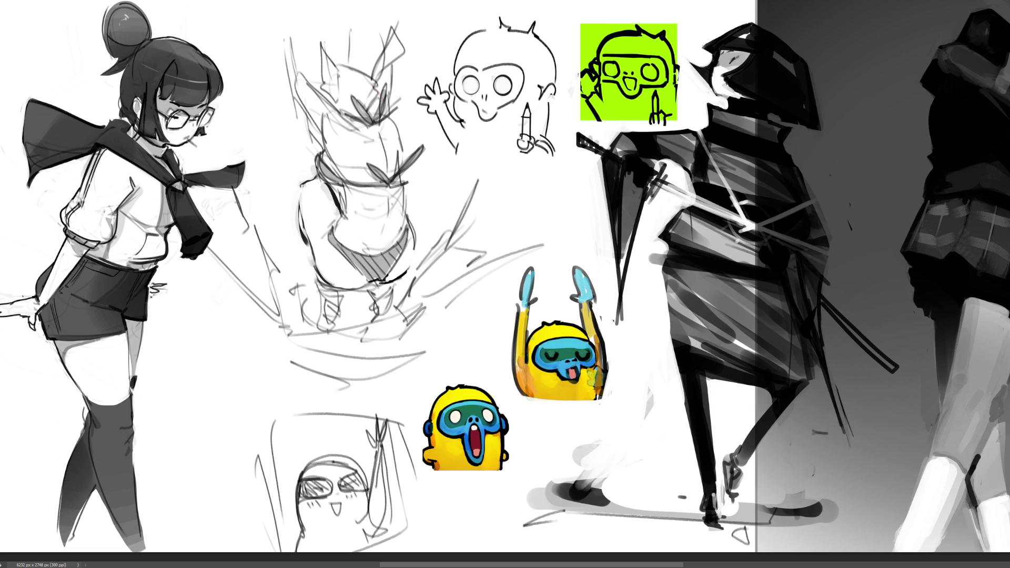
pyautogui.hotkey('ctrl', 'a')
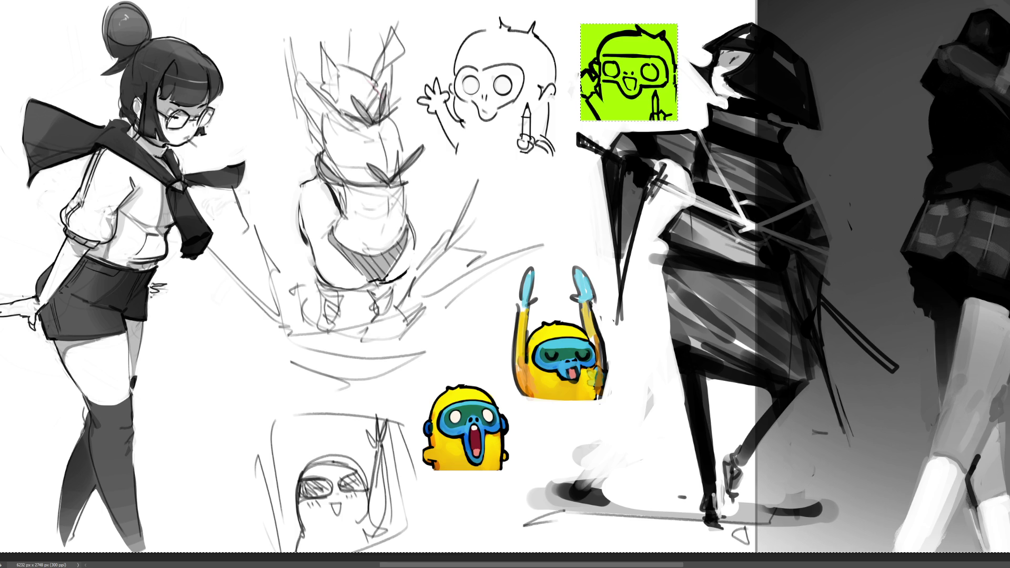
pyautogui.moveTo(605, 58)
pyautogui.mouseDown()
pyautogui.moveTo(629, 52)
pyautogui.moveTo(615, 76)
pyautogui.mouseUp()
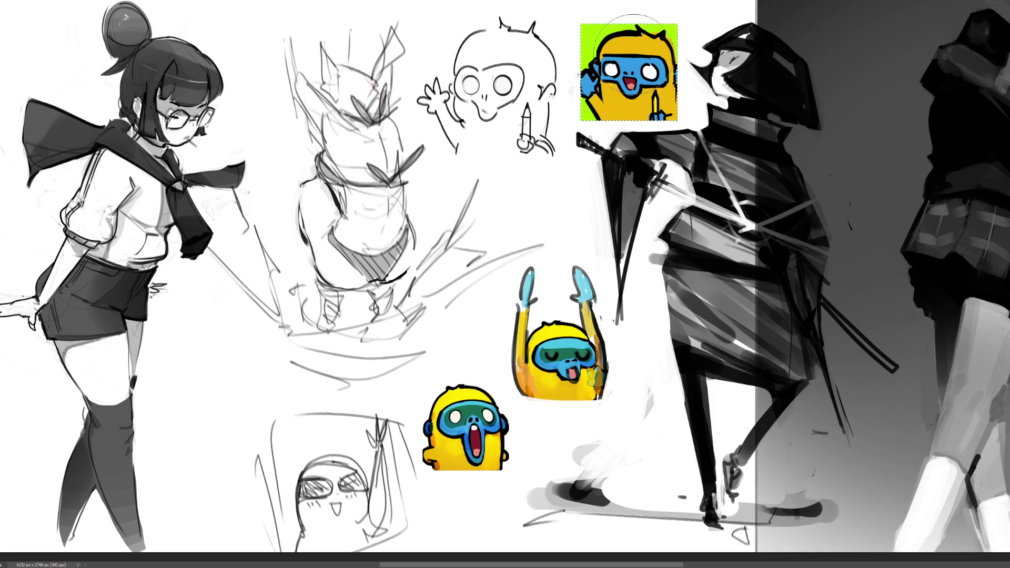
# Undo the oversaturated adjustment to restore the monkey's yellow body and blue goggles.
pyautogui.hotkey('ctrl', 'z')
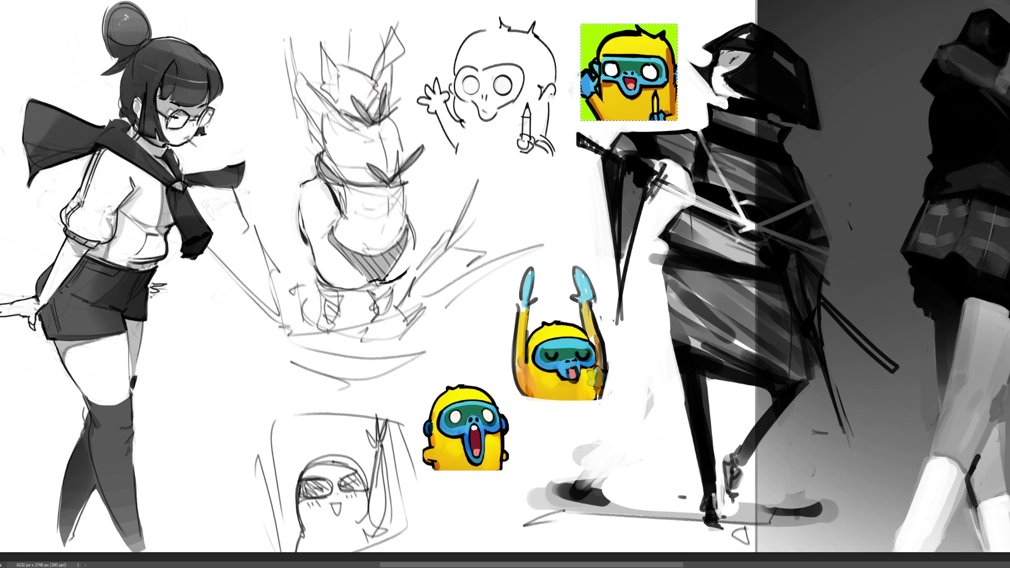
# Delete the green background behind the top sticker and clear the selection.
pyautogui.scroll(-3, 505, 277)
pyautogui.scroll(-1, 514, 275)
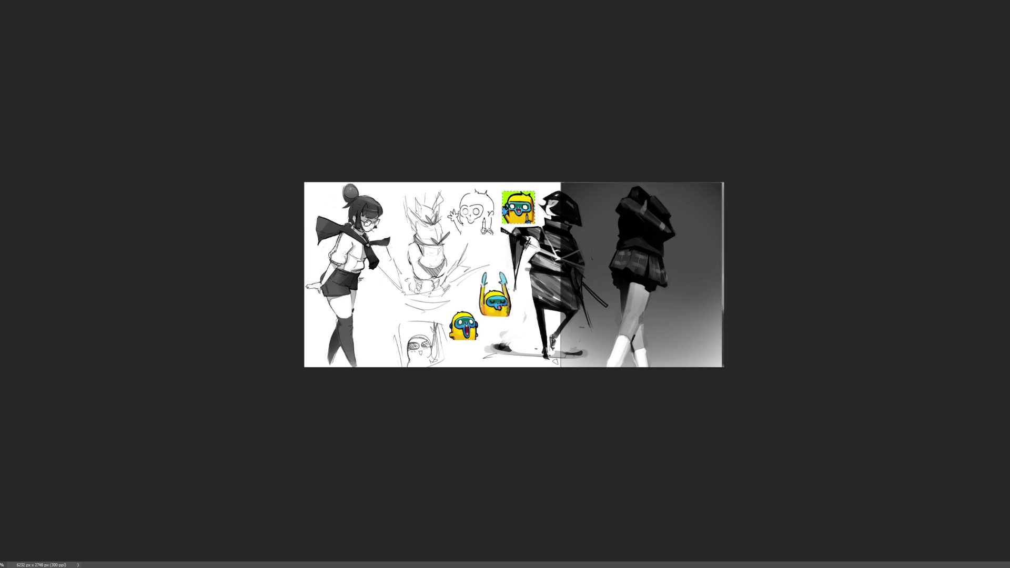
pyautogui.press('Delete')
pyautogui.hotkey('ctrl', 'd')
# Compare the sticker with and without the green background, keep it removed, and zoom in close.
pyautogui.scroll(2, 514, 275)
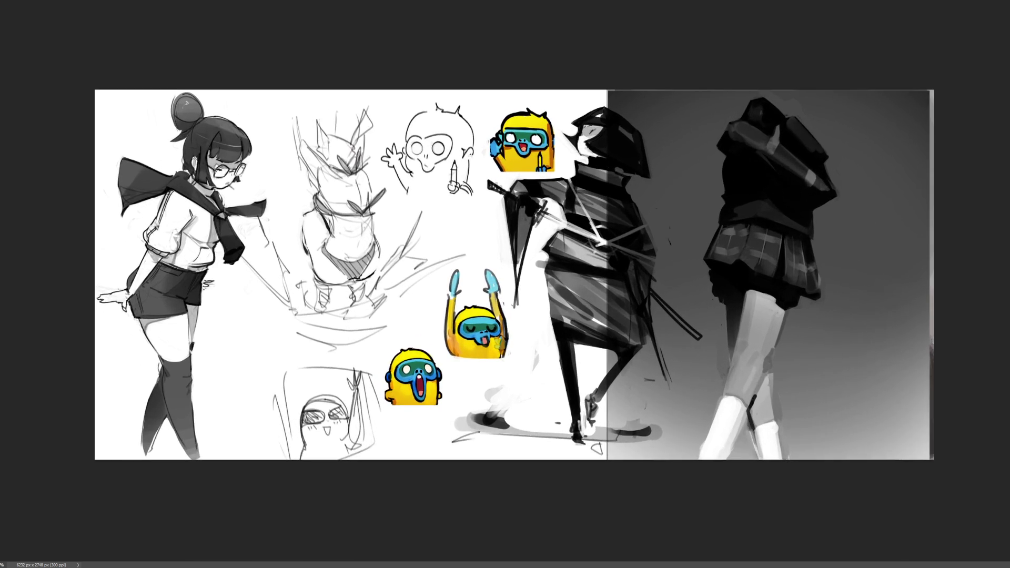
pyautogui.scroll(1, 514, 276)
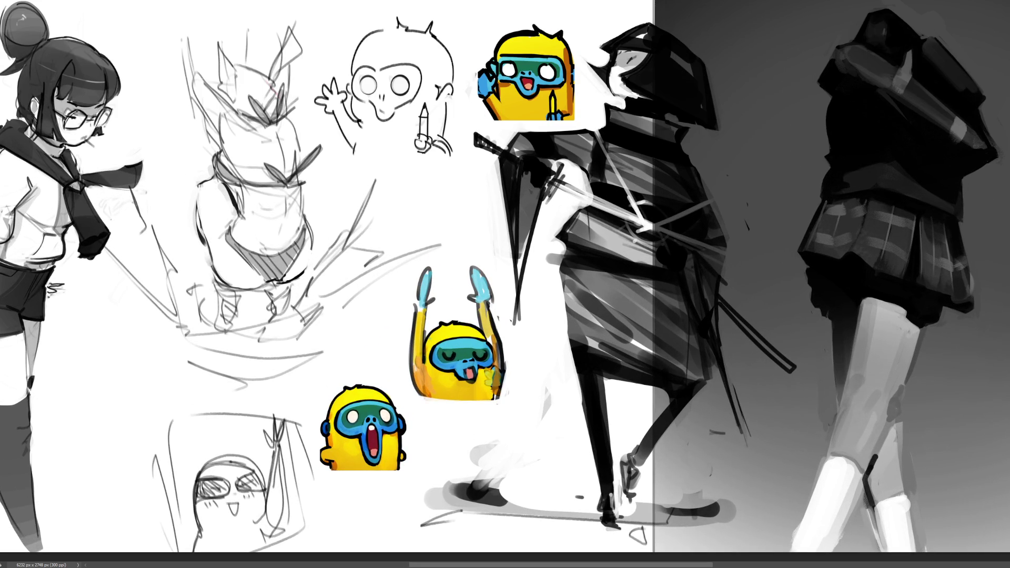
pyautogui.moveTo(505, 279); pyautogui.dragTo(553, 284)
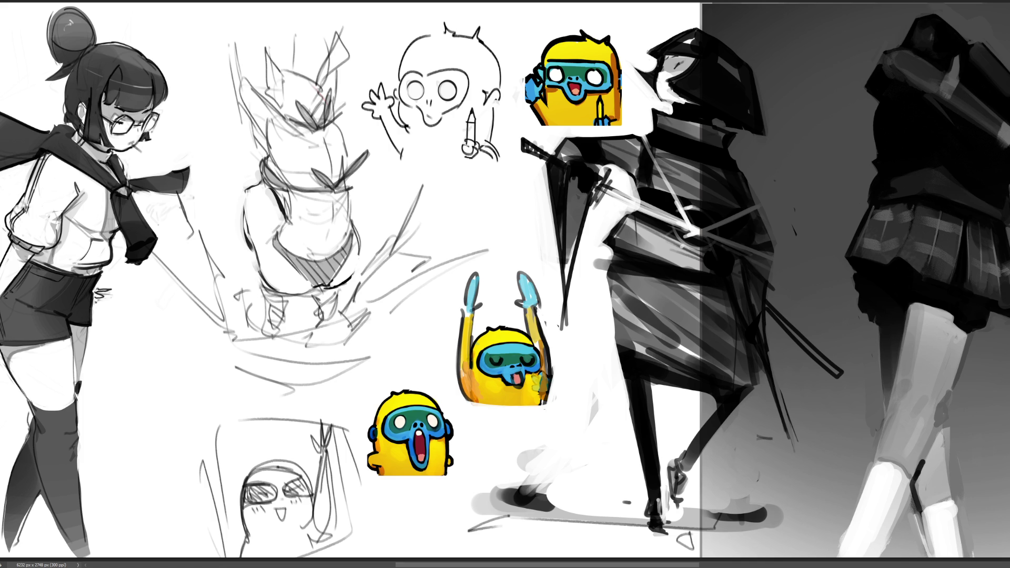
pyautogui.hotkey('ctrl', 'z')
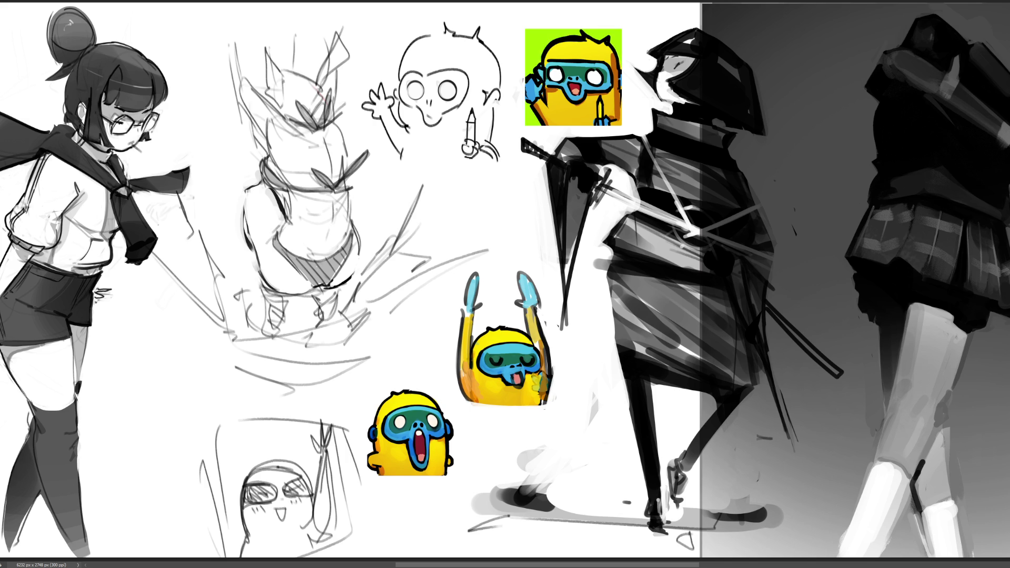
pyautogui.hotkey('ctrl', 'shift', 'z')
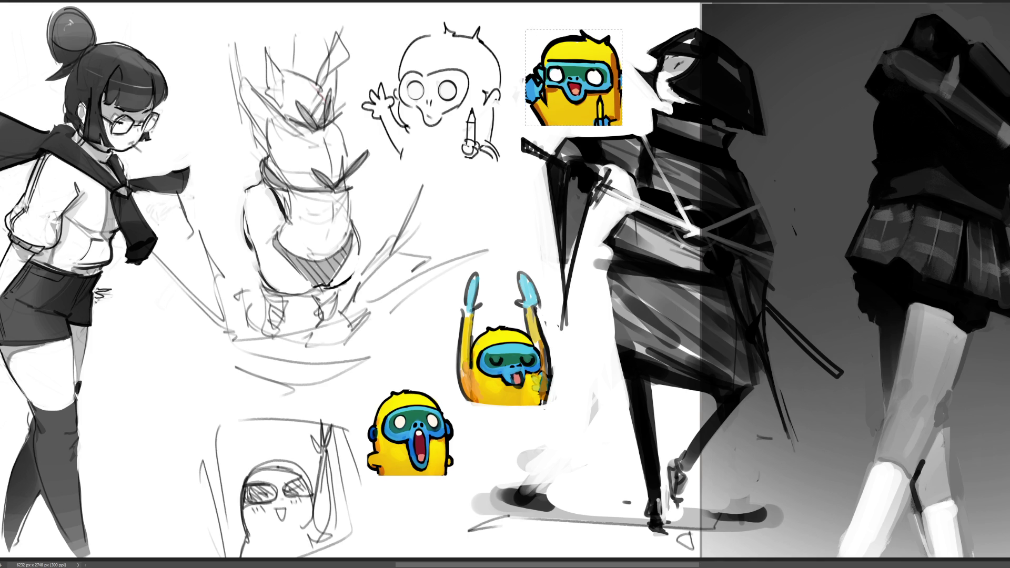
pyautogui.hotkey('ctrl', 'alt', '0')
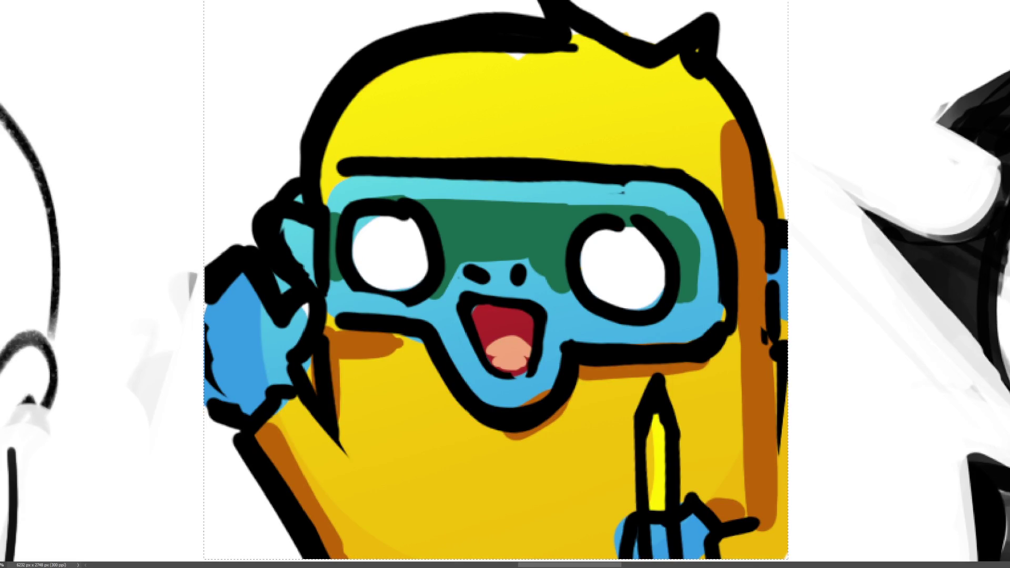
# Preview and undo a muted warm colour adjustment, then zoom out to the surrounding sketches.
pyautogui.hotkey('ctrl', 'z')
pyautogui.hotkey('ctrl', 'shift', 'z')
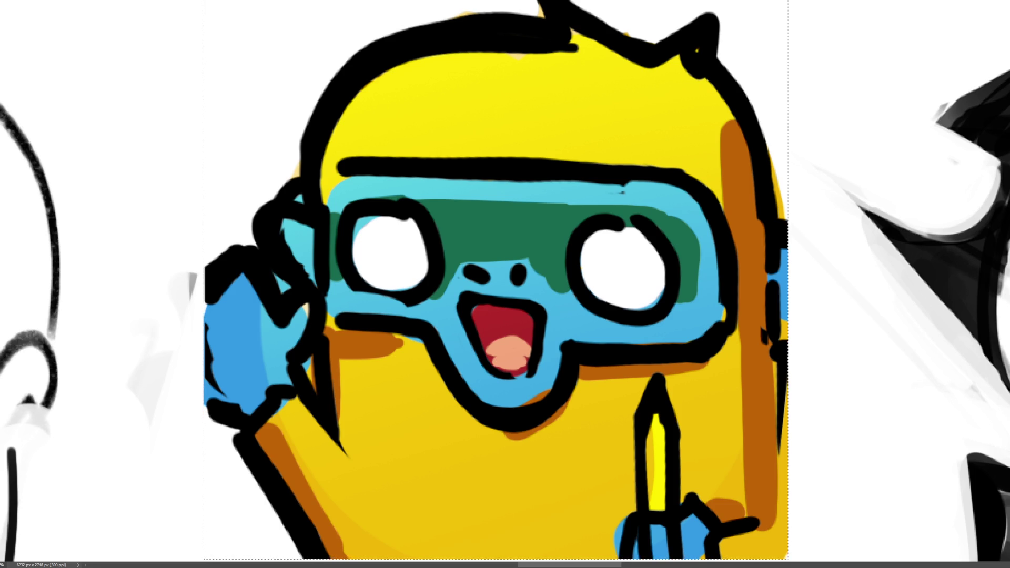
pyautogui.hotkey('ctrl', '-')
pyautogui.hotkey('ctrl', '-')
pyautogui.hotkey('ctrl', '-')
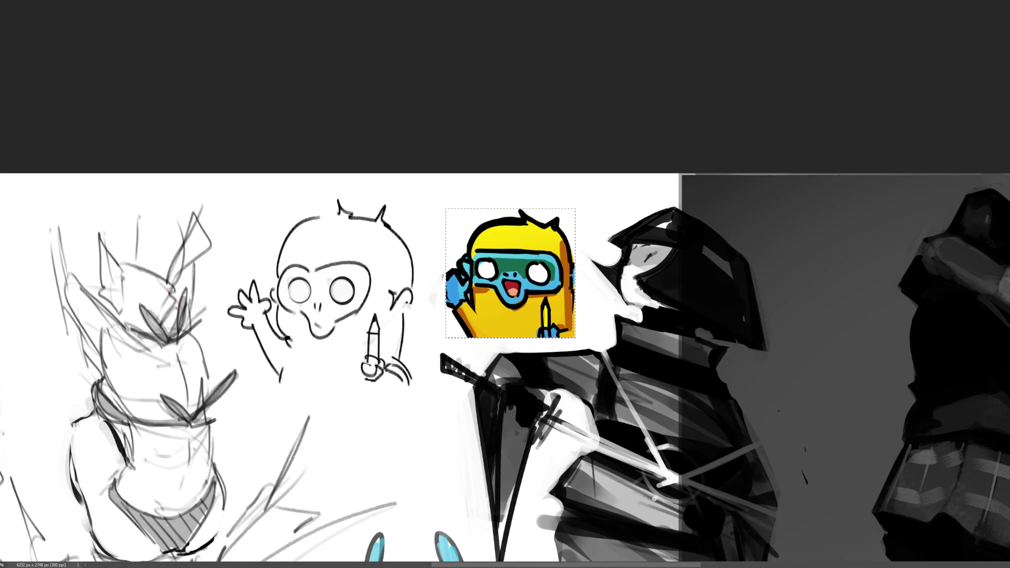
# Refill the top sticker's square with lime green, reselect it, and move to the 428×428 document.
pyautogui.hotkey('alt', 'BackSpace')
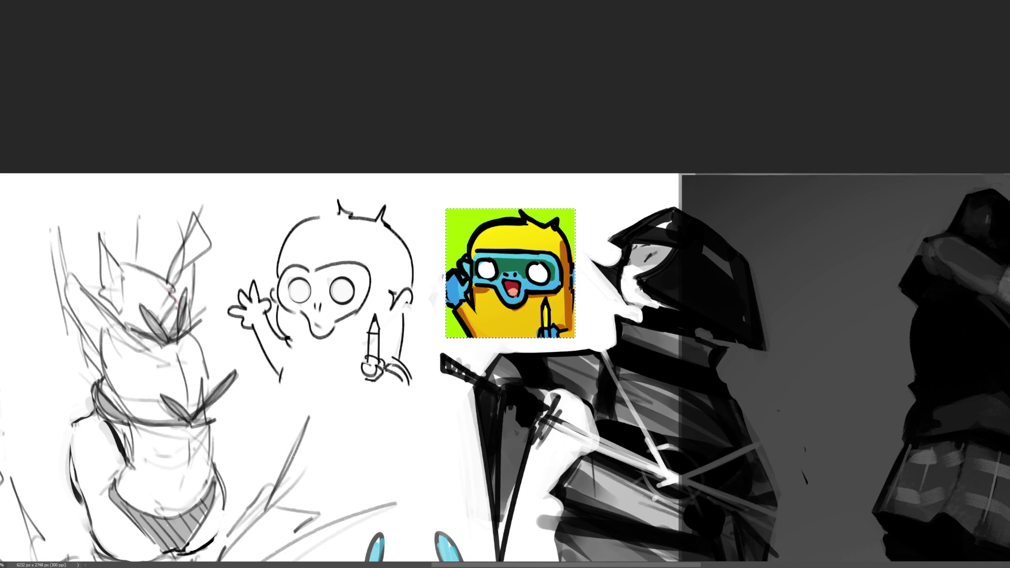
pyautogui.hotkey('ctrl', 'd')
pyautogui.hotkey('ctrl', 'v')
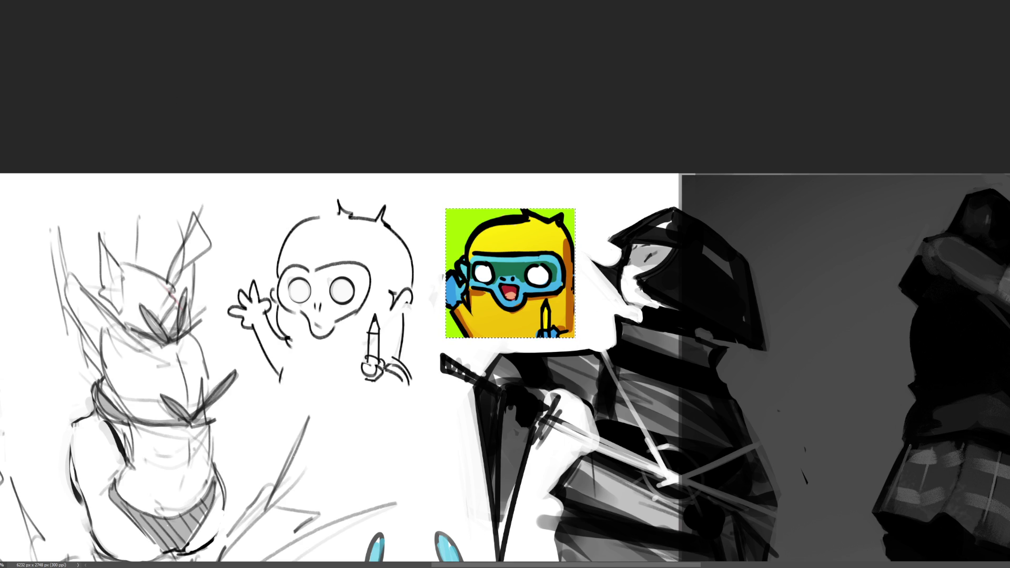
pyautogui.hotkey('ctrl', 'Tab')
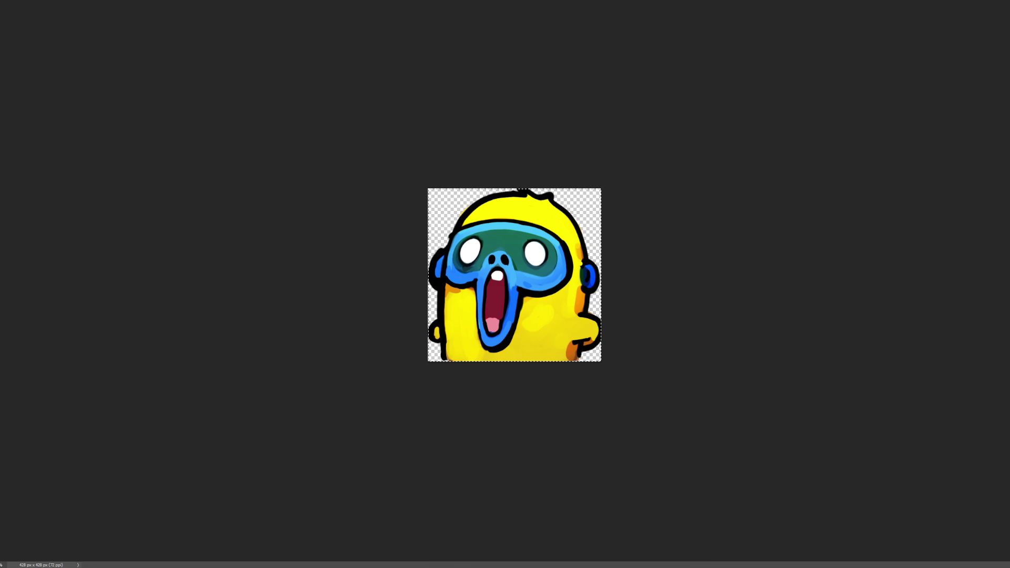
# Clear the 428×428 canvas, paste in the goggled monkey sticker, and begin a free transform.
pyautogui.press('Delete')
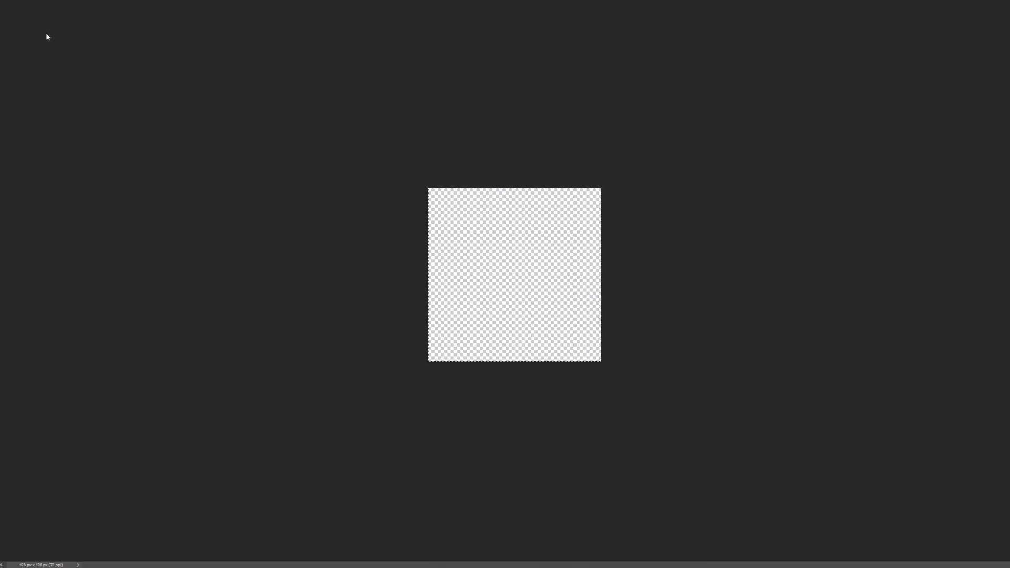
pyautogui.hotkey('ctrl', 'v')
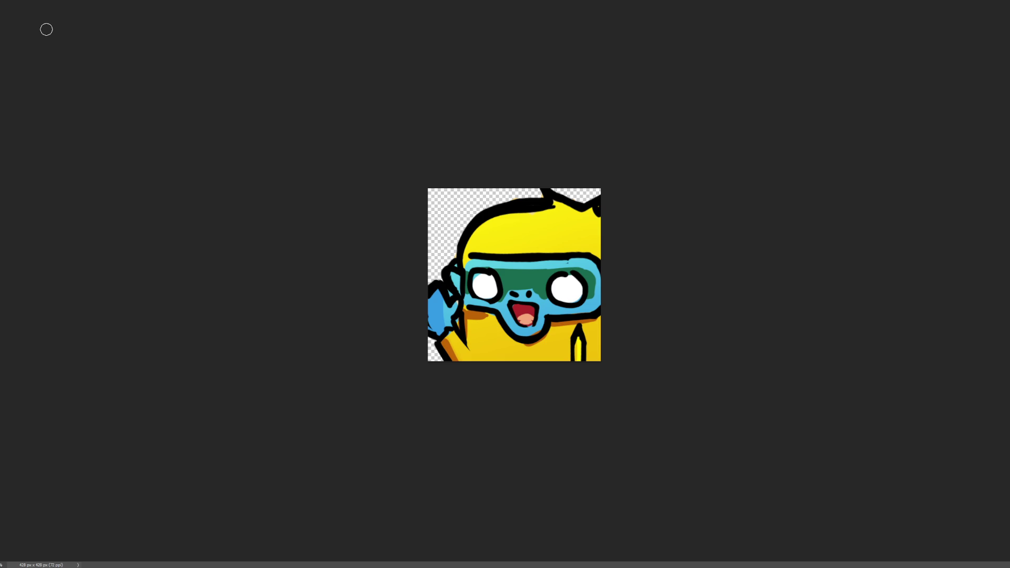
pyautogui.hotkey('ctrl', 'z')
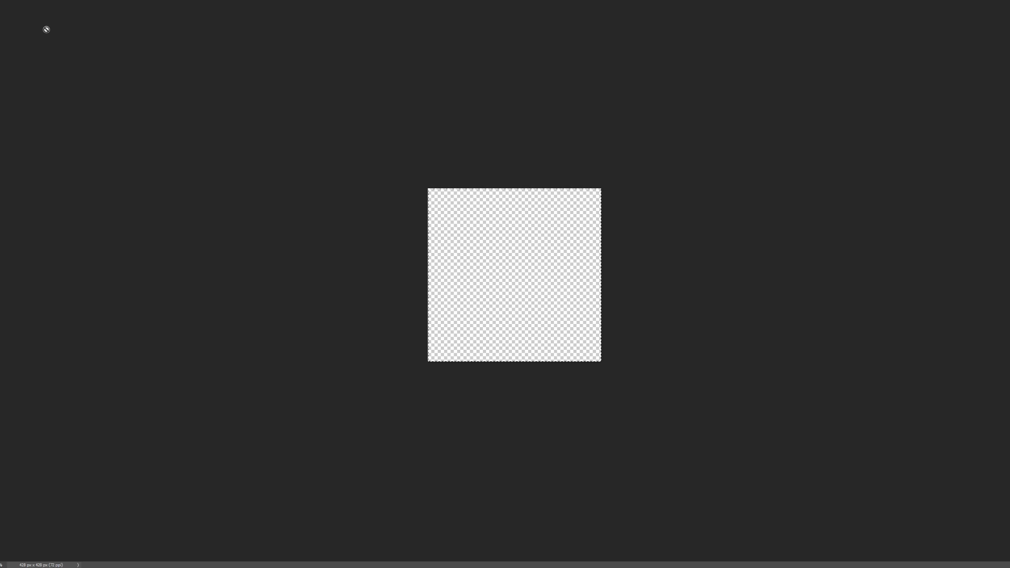
pyautogui.hotkey('ctrl', 'v')
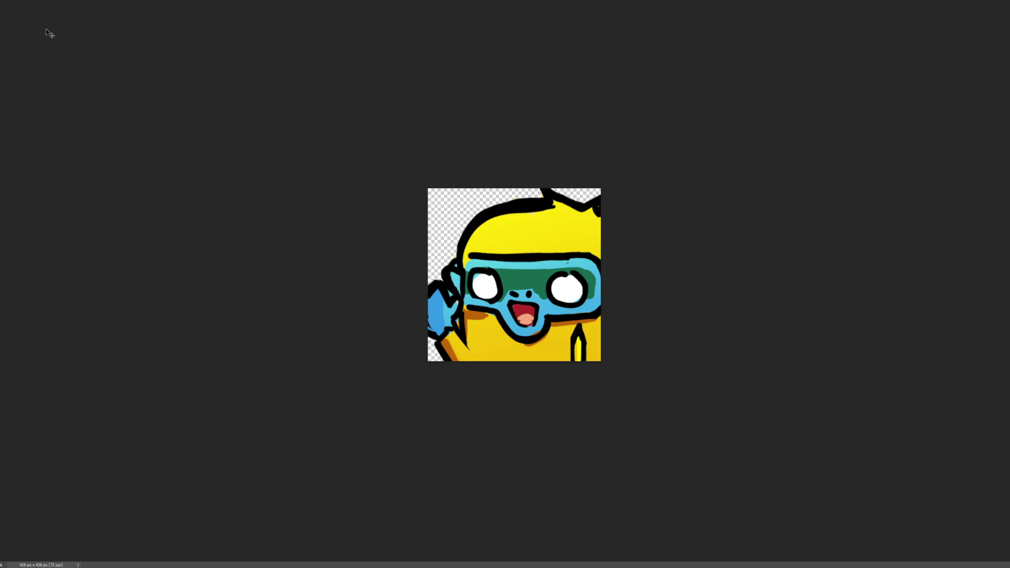
pyautogui.hotkey('ctrl', 't')
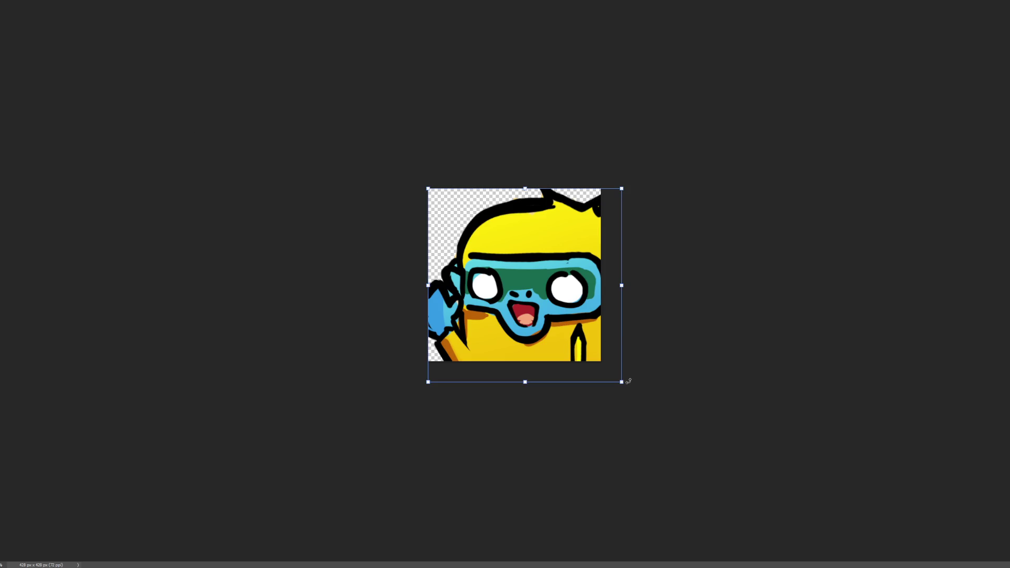
# Scale the pasted monkey down from its bottom-right handle and commit the transform.
pyautogui.moveTo(623, 381); pyautogui.dragTo(601, 363)
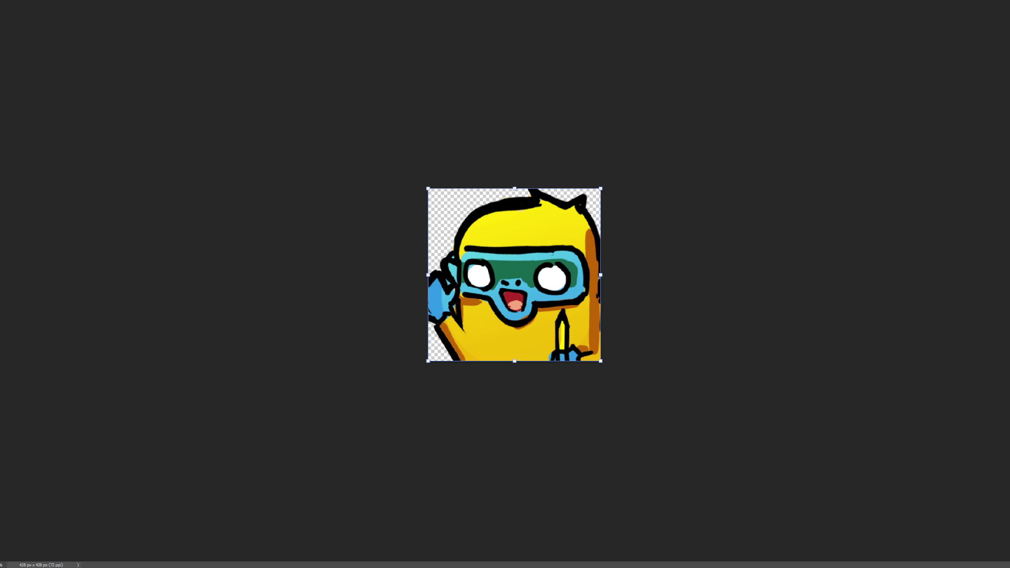
pyautogui.press('Return')
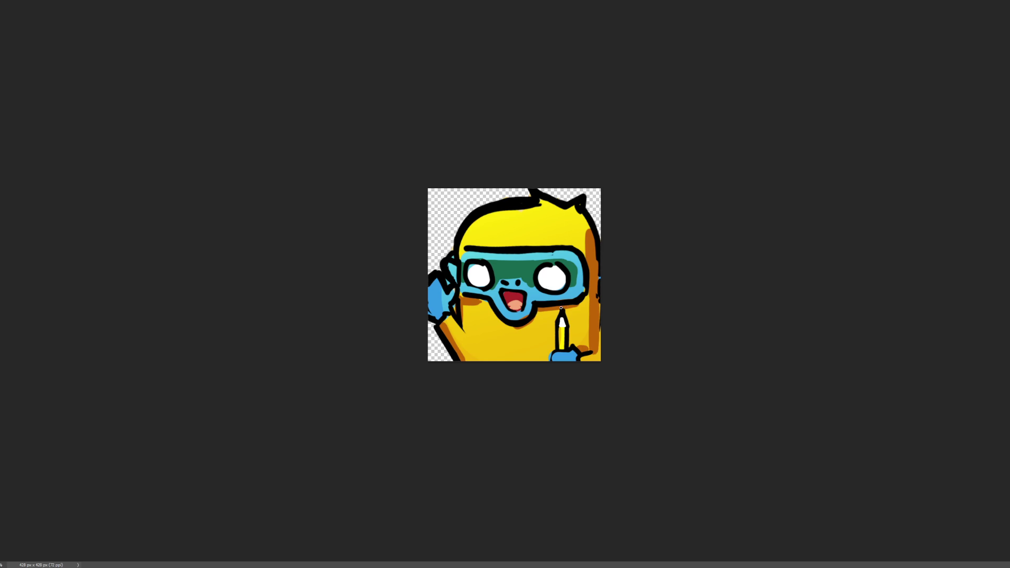
# Darken the pencil's outline, the hand beneath it, and the body's right edge.
pyautogui.moveTo(561, 311); pyautogui.dragTo(560, 318)
pyautogui.moveTo(568, 324); pyautogui.dragTo(567, 350)
pyautogui.moveTo(556, 351); pyautogui.dragTo(548, 353)
pyautogui.moveTo(597, 281)
pyautogui.mouseDown()
pyautogui.moveTo(598, 302)
pyautogui.moveTo(599, 272)
pyautogui.mouseUp()
pyautogui.moveTo(600, 328); pyautogui.dragTo(600, 343)
# Refine the goggle outlines and add a highlight below the mouth, discarding a teeth stroke.
pyautogui.moveTo(585, 285); pyautogui.dragTo(587, 291)
pyautogui.moveTo(489, 254); pyautogui.dragTo(558, 251)
pyautogui.moveTo(528, 314)
pyautogui.mouseDown()
pyautogui.moveTo(511, 316)
pyautogui.moveTo(519, 303)
pyautogui.mouseUp()
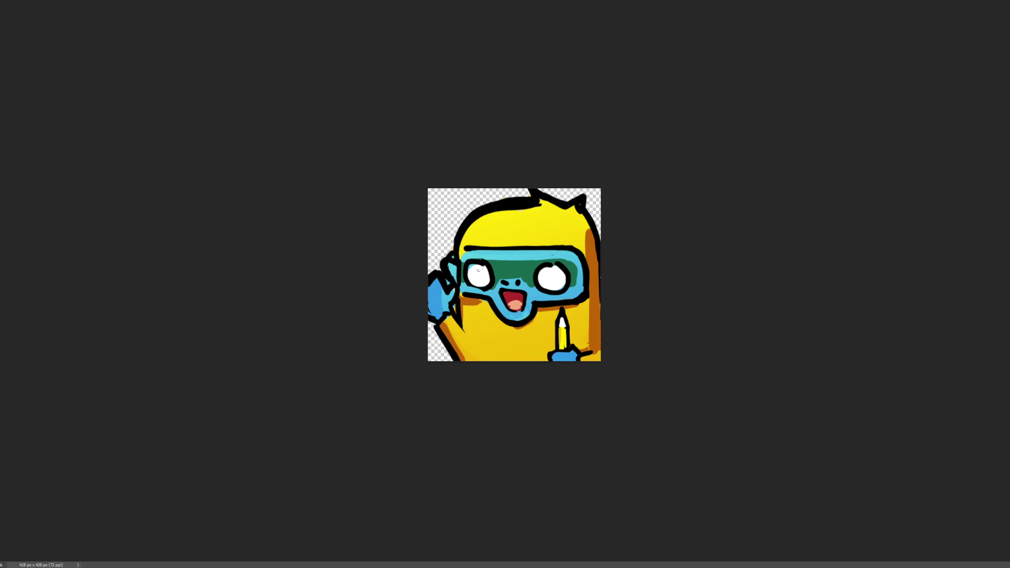
pyautogui.moveTo(502, 294); pyautogui.dragTo(514, 292)
pyautogui.hotkey('ctrl', 'z')
pyautogui.moveTo(451, 265); pyautogui.dragTo(456, 274)
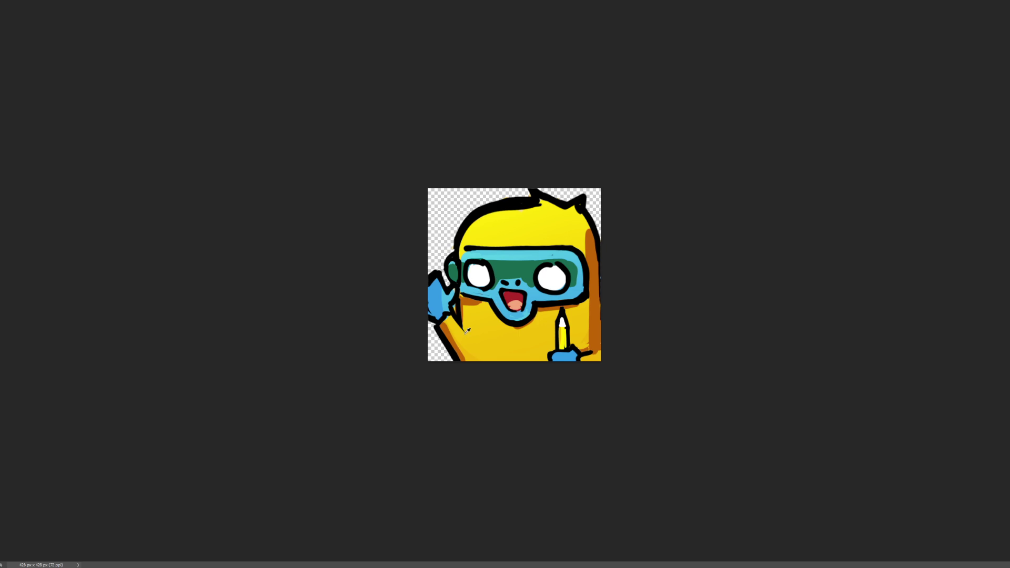
# Discard a stray arm stroke, outline and shade the blue waving hand, then zoom out.
pyautogui.moveTo(465, 340); pyautogui.dragTo(462, 328)
pyautogui.hotkey('ctrl', 'z')
pyautogui.moveTo(436, 280); pyautogui.dragTo(429, 311)
pyautogui.moveTo(437, 296)
pyautogui.mouseDown()
pyautogui.moveTo(435, 310)
pyautogui.moveTo(435, 287)
pyautogui.moveTo(436, 309)
pyautogui.mouseUp()
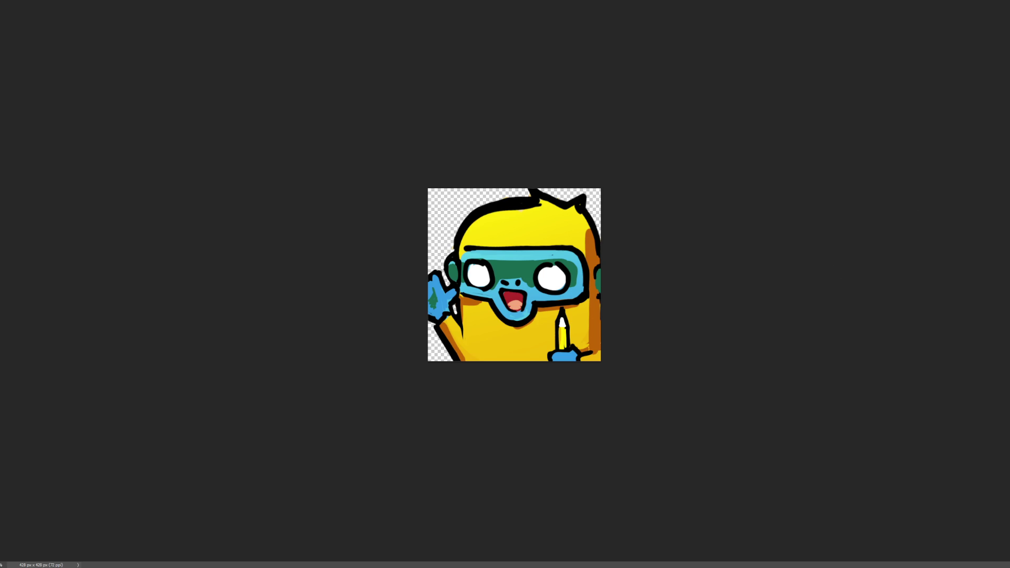
pyautogui.hotkey('ctrl', '-')
pyautogui.hotkey('ctrl', '-')
pyautogui.hotkey('ctrl', '-')
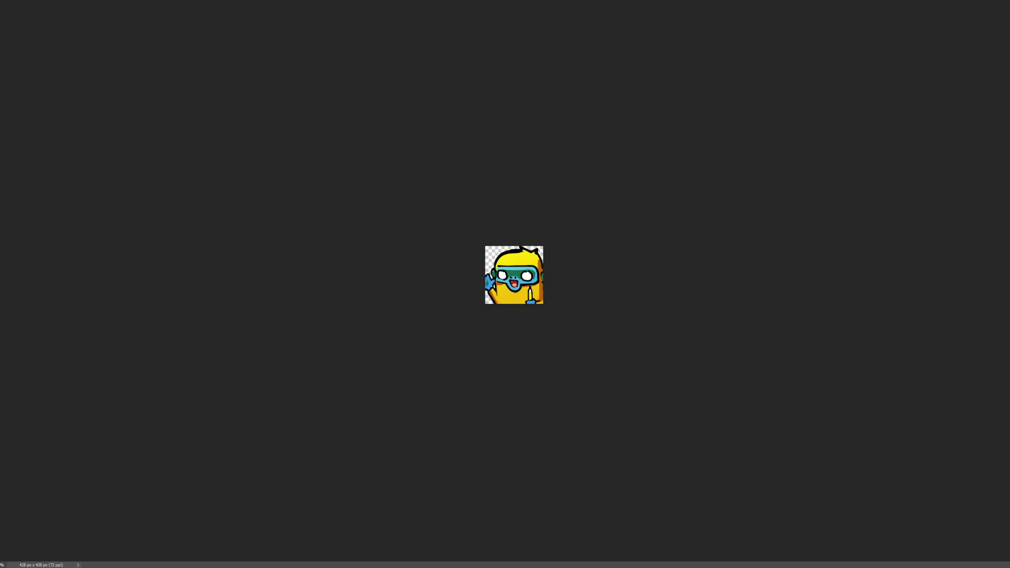
# On the sketch sheet, deselect the green square and erase the monkey icon inside it.
pyautogui.hotkey('ctrl', 'Tab')
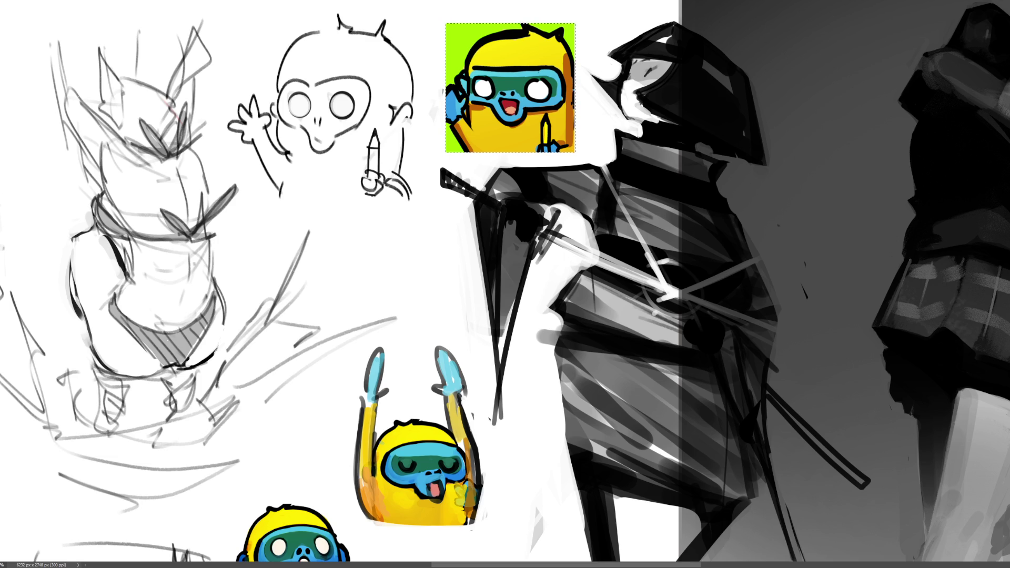
pyautogui.scroll(-3, 506, 285)
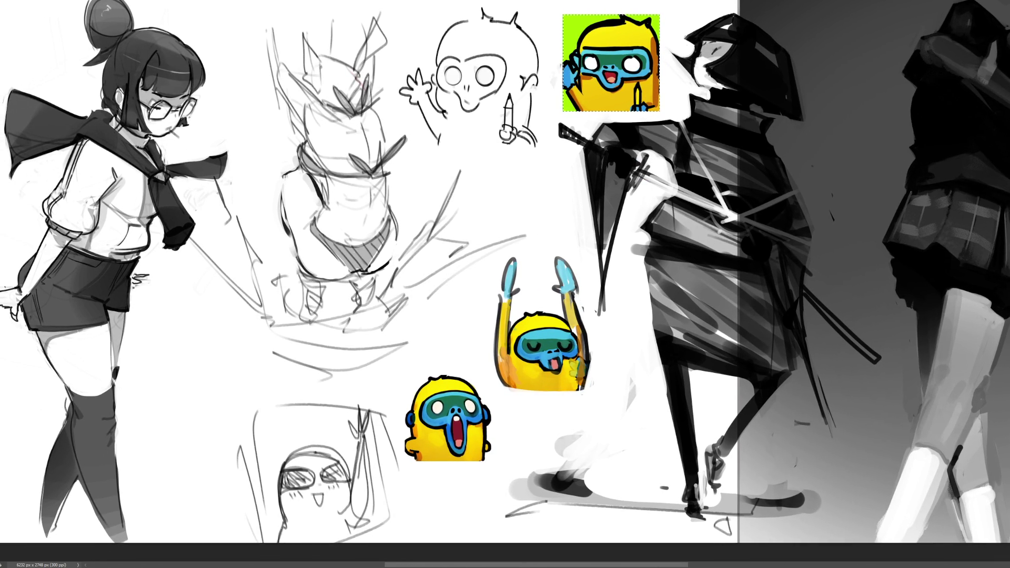
pyautogui.hotkey('ctrl', 'd')
pyautogui.press('Delete')
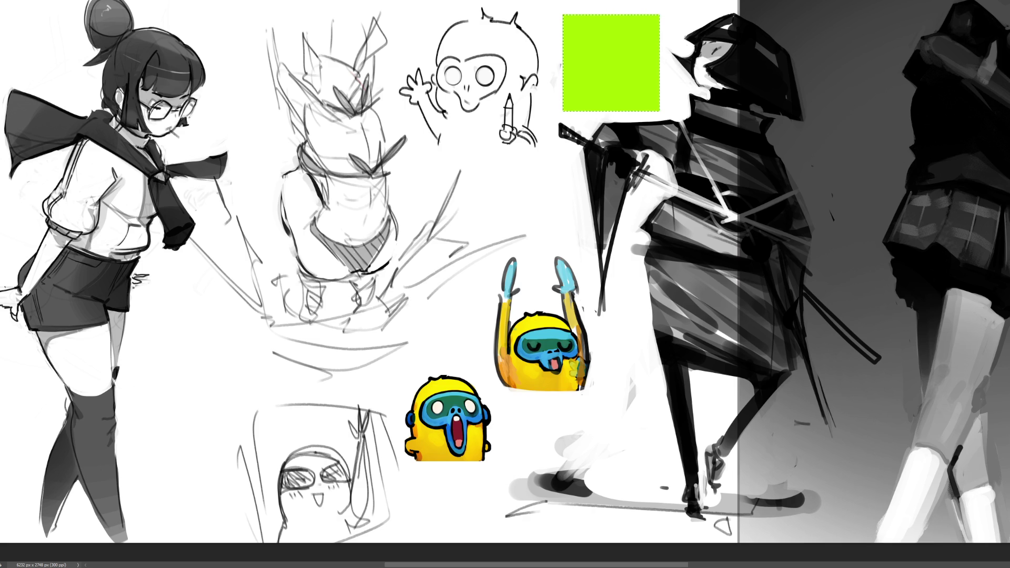
# Clear the green square to white, deselect it, and switch to the waving monkey emote document.
pyautogui.hotkey('ctrl', 'z')
pyautogui.hotkey('ctrl', 'z')
pyautogui.hotkey('ctrl', 'shift', 'z')
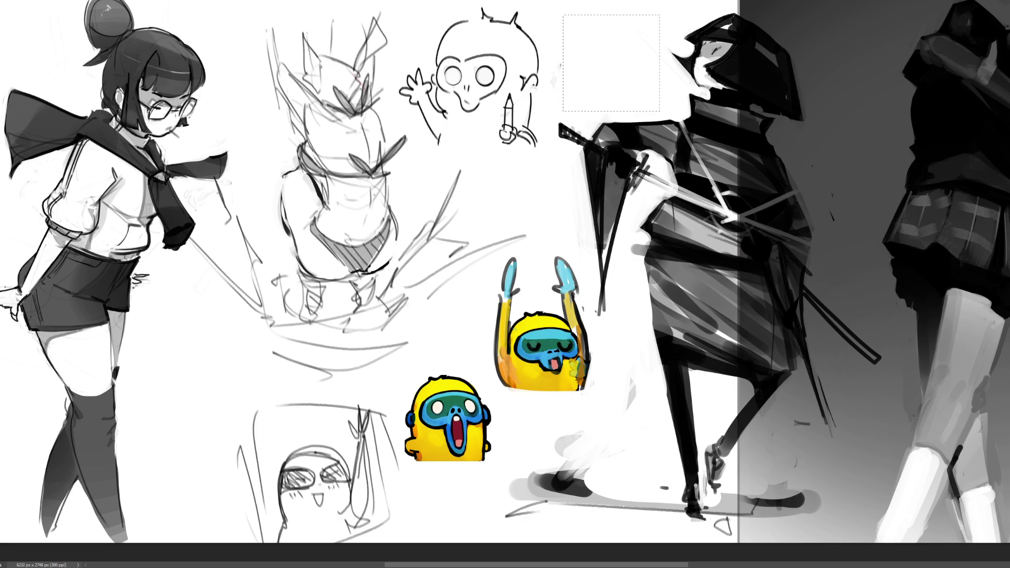
pyautogui.hotkey('ctrl', 'z')
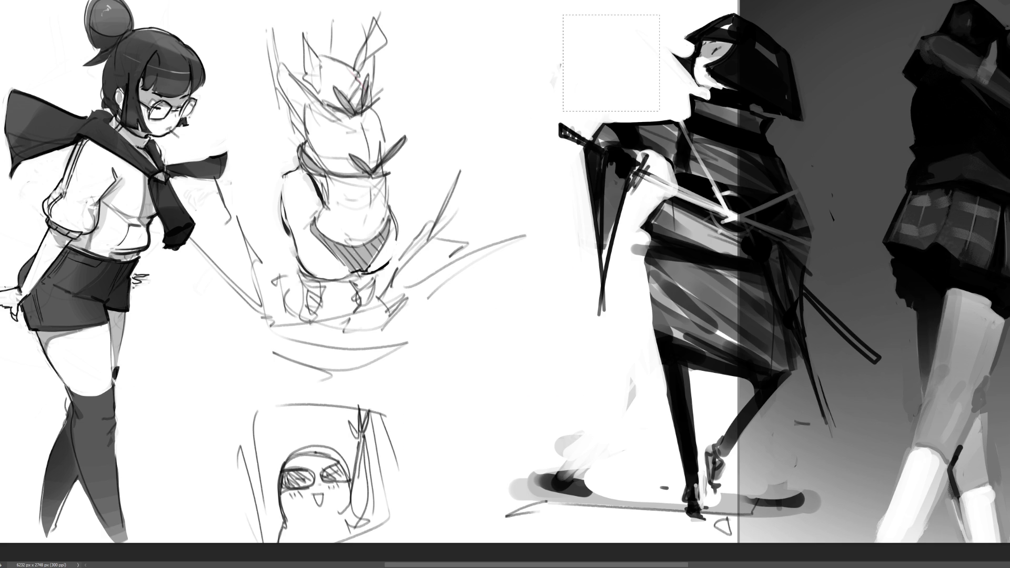
pyautogui.hotkey('ctrl', 'shift', 'a')
pyautogui.hotkey('ctrl', 'Tab')
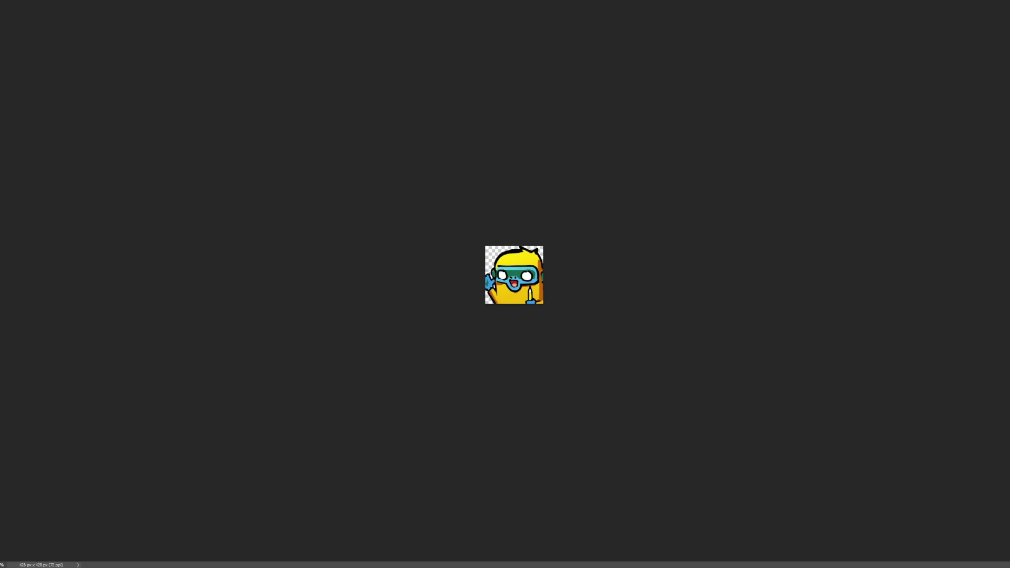
# Check the screaming monkey emote, then return to the large sketch sheet and pan slightly left.
pyautogui.hotkey('ctrl', 'Tab')
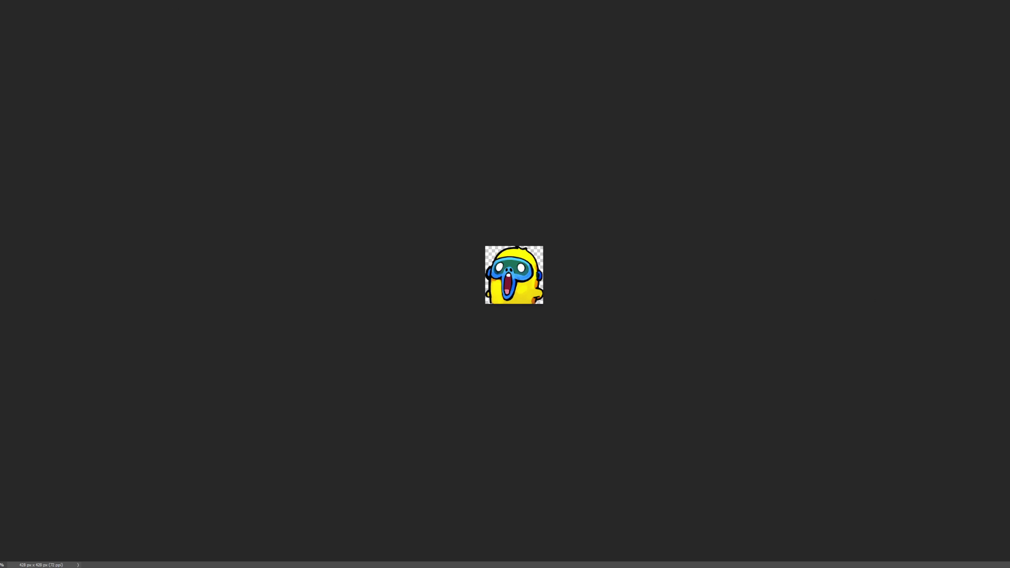
pyautogui.hotkey('ctrl', 'Tab')
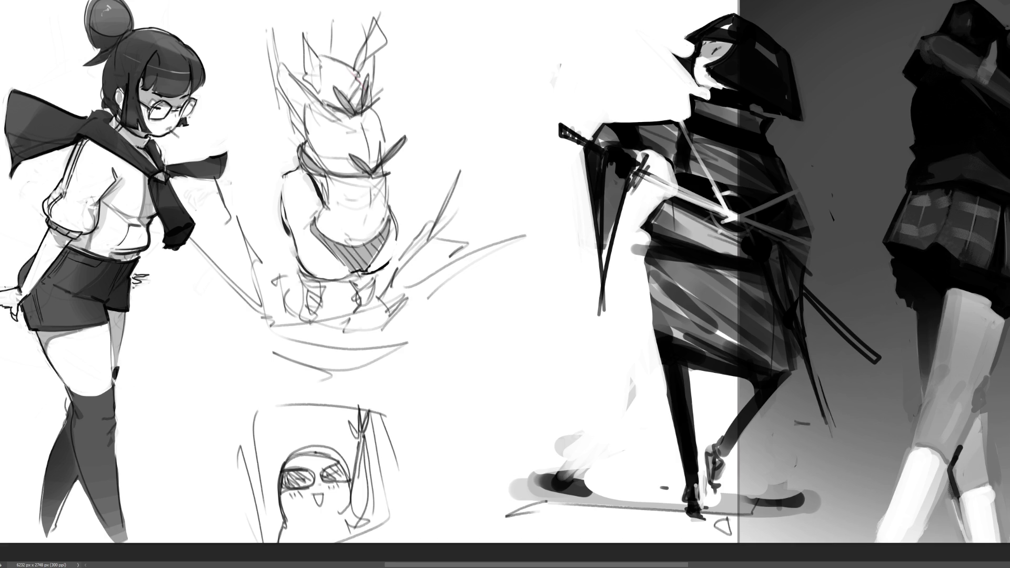
pyautogui.hscroll(-1, 506, 284)
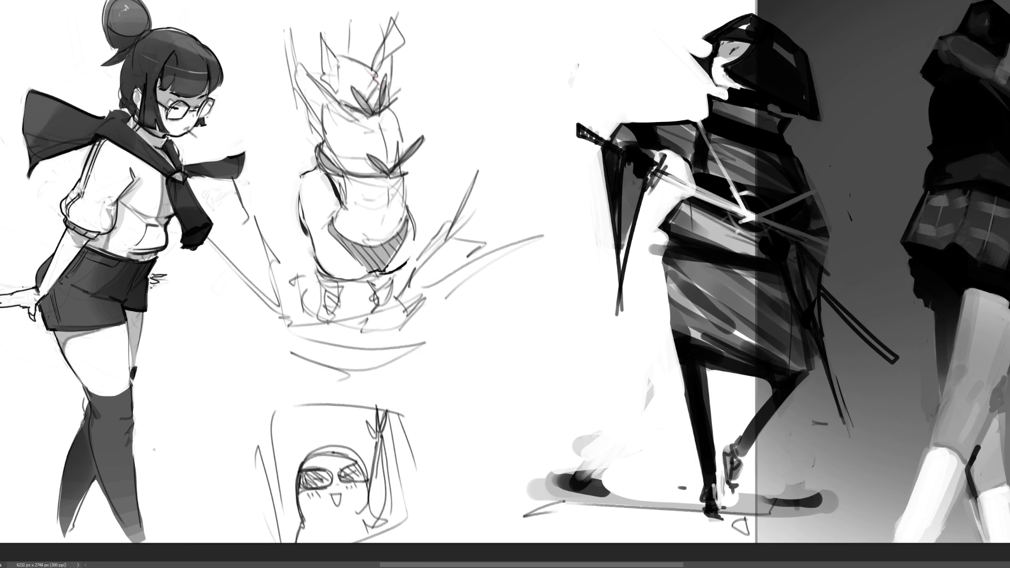
# Erase the boxed face doodle below the middle sketch, briefly hiding and reshowing the sketch.
pyautogui.moveTo(401, 428); pyautogui.dragTo(421, 500)
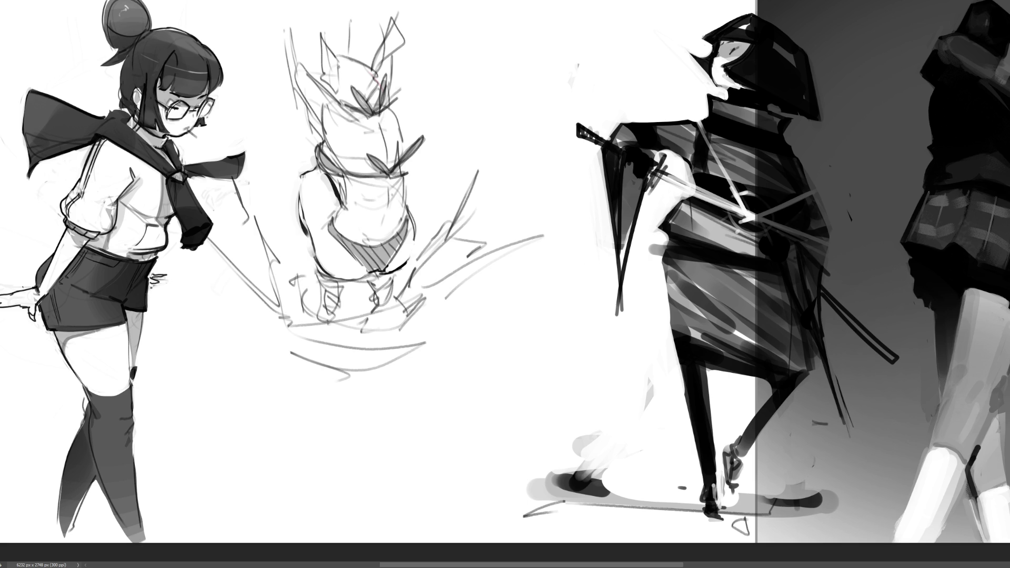
pyautogui.hotkey('ctrl', ',')
pyautogui.hotkey('ctrl', ',')
# Try a red oval over the head, undo it, then outline bunny ears and angular head lines in red.
pyautogui.moveTo(277, 1); pyautogui.dragTo(369, 119)
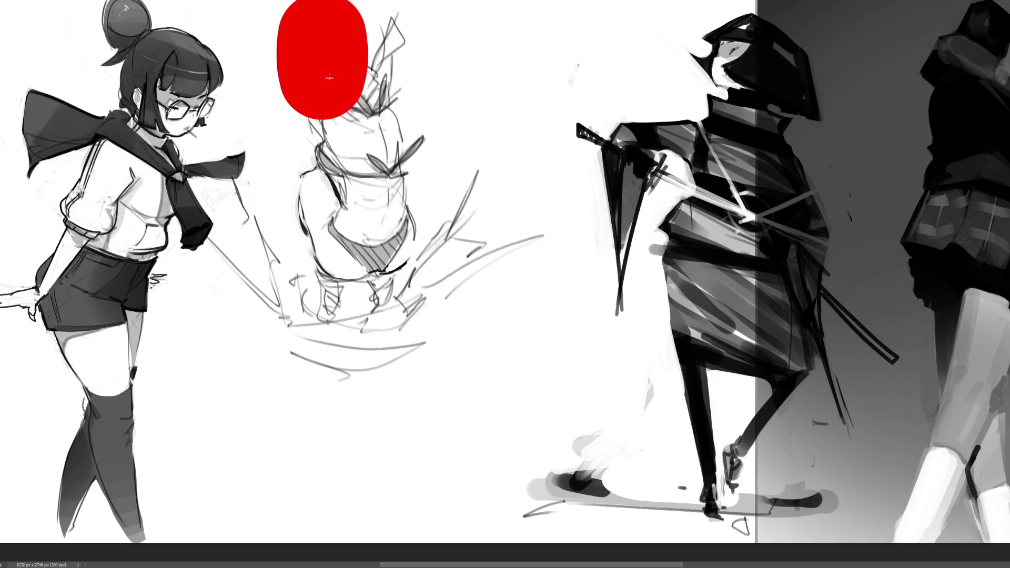
pyautogui.hotkey('ctrl', 'z')
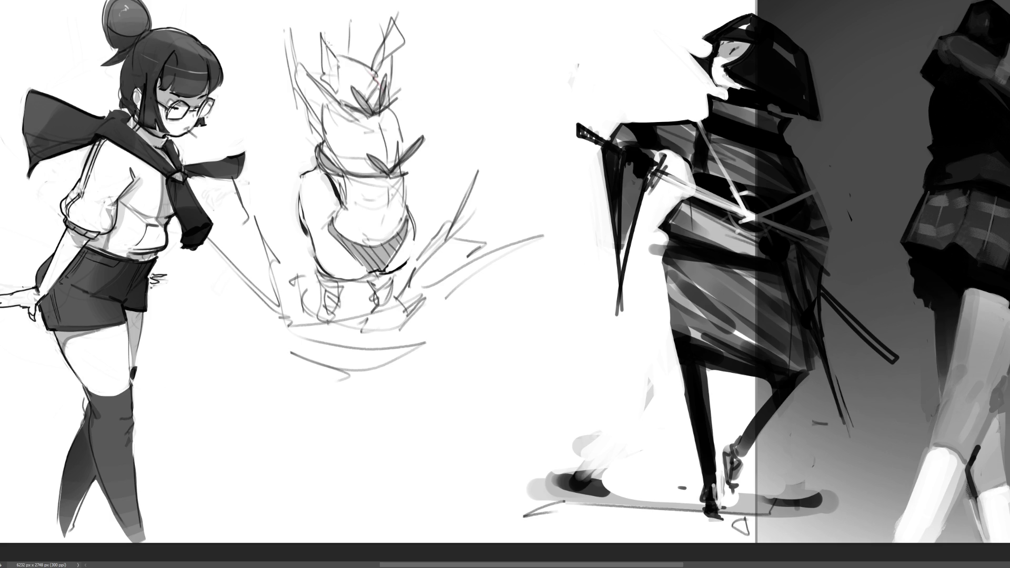
pyautogui.moveTo(317, 16)
pyautogui.mouseDown()
pyautogui.moveTo(315, 53)
pyautogui.moveTo(337, 88)
pyautogui.moveTo(320, 34)
pyautogui.mouseUp()
pyautogui.moveTo(394, 12)
pyautogui.mouseDown()
pyautogui.moveTo(367, 60)
pyautogui.moveTo(401, 83)
pyautogui.moveTo(378, 84)
pyautogui.moveTo(343, 57)
pyautogui.moveTo(372, 100)
pyautogui.moveTo(391, 174)
pyautogui.moveTo(352, 117)
pyautogui.mouseUp()
pyautogui.moveTo(286, 29)
pyautogui.mouseDown()
pyautogui.moveTo(314, 132)
pyautogui.moveTo(325, 84)
pyautogui.mouseUp()
pyautogui.moveTo(304, 58)
pyautogui.mouseDown()
pyautogui.moveTo(375, 171)
pyautogui.moveTo(388, 173)
pyautogui.mouseUp()
pyautogui.moveTo(383, 172); pyautogui.dragTo(337, 126)
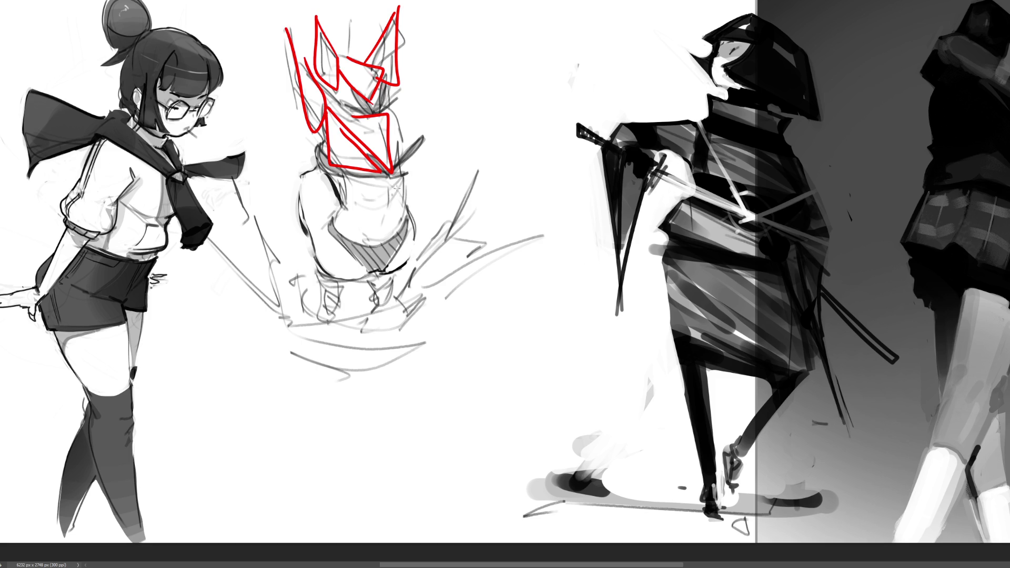
# Draw red triangles over the lower body, torso and right shoulder, plus angular shapes beside the figure.
pyautogui.moveTo(337, 227)
pyautogui.mouseDown()
pyautogui.moveTo(409, 218)
pyautogui.moveTo(368, 284)
pyautogui.moveTo(339, 227)
pyautogui.moveTo(368, 284)
pyautogui.moveTo(332, 311)
pyautogui.moveTo(329, 280)
pyautogui.moveTo(382, 306)
pyautogui.moveTo(381, 276)
pyautogui.mouseUp()
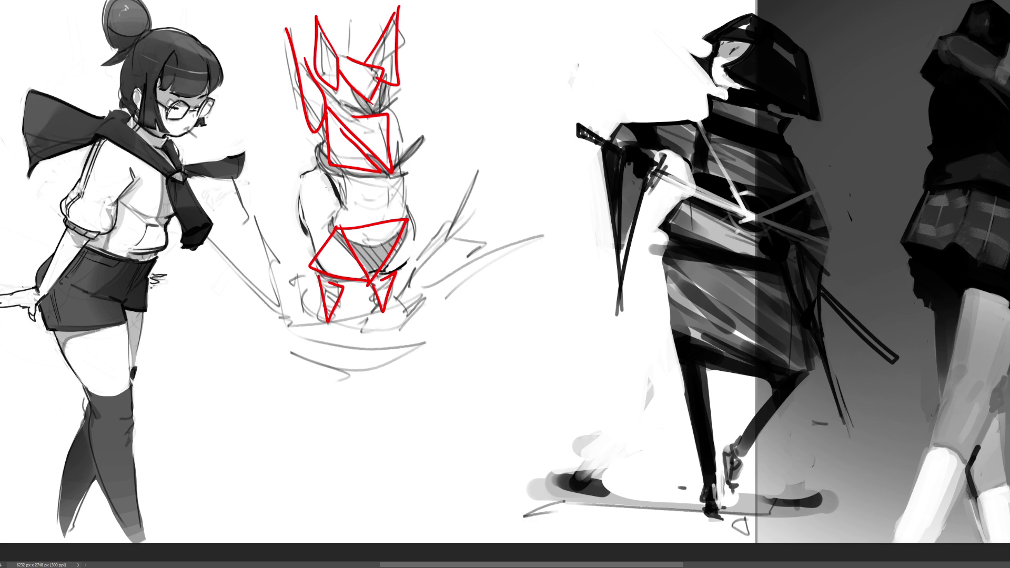
pyautogui.moveTo(316, 170)
pyautogui.mouseDown()
pyautogui.moveTo(339, 214)
pyautogui.moveTo(318, 177)
pyautogui.moveTo(371, 220)
pyautogui.moveTo(331, 172)
pyautogui.mouseUp()
pyautogui.moveTo(421, 139)
pyautogui.mouseDown()
pyautogui.moveTo(391, 172)
pyautogui.moveTo(421, 173)
pyautogui.mouseUp()
pyautogui.moveTo(421, 173); pyautogui.dragTo(420, 142)
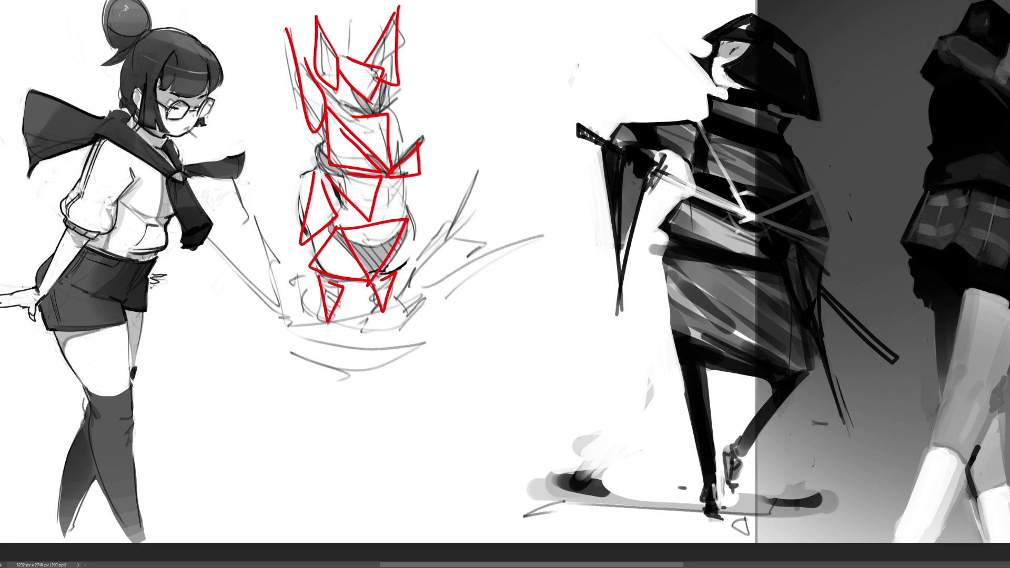
pyautogui.moveTo(406, 288)
pyautogui.mouseDown()
pyautogui.moveTo(507, 224)
pyautogui.moveTo(426, 287)
pyautogui.mouseUp()
pyautogui.moveTo(259, 197)
pyautogui.mouseDown()
pyautogui.moveTo(227, 243)
pyautogui.moveTo(262, 217)
pyautogui.mouseUp()
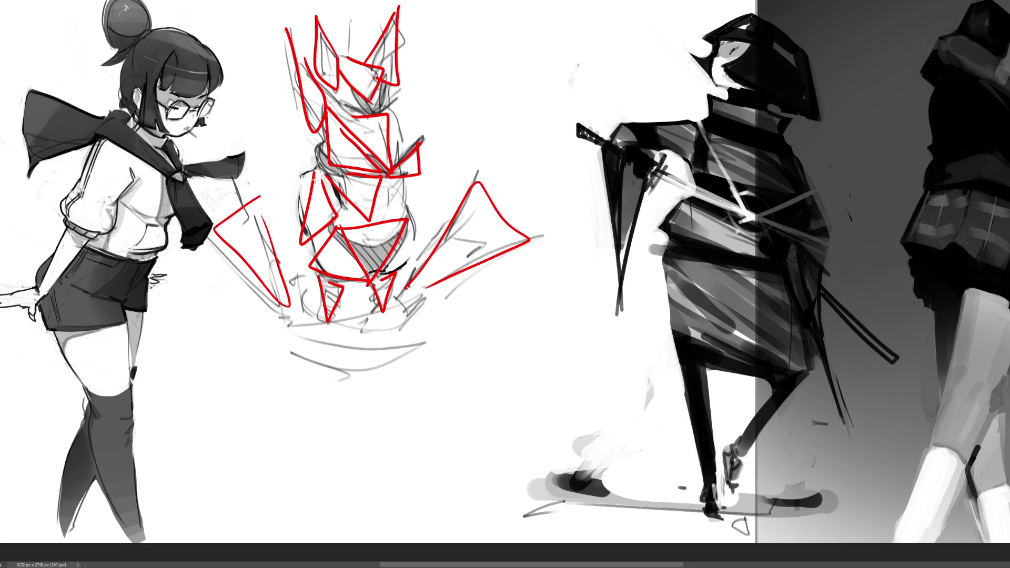
# Undo every red overlay stroke until only the grey gestural lines remain.
pyautogui.hotkey('ctrl', 'z')
pyautogui.hotkey('ctrl', 'z')
pyautogui.hotkey('ctrl', 'z')
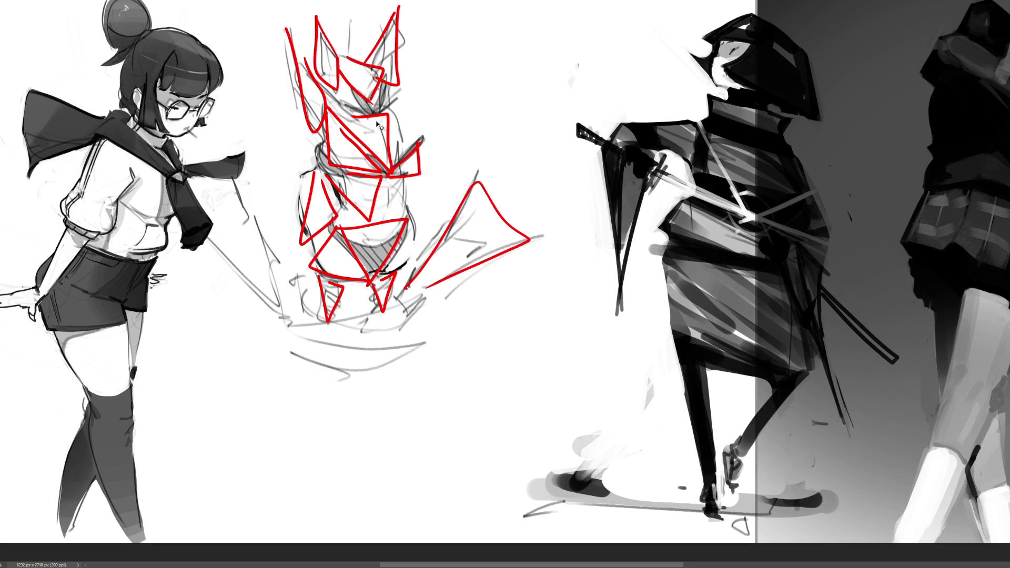
pyautogui.hotkey('ctrl', 'z')
pyautogui.hotkey('ctrl', 'z')
pyautogui.hotkey('ctrl', 'z')
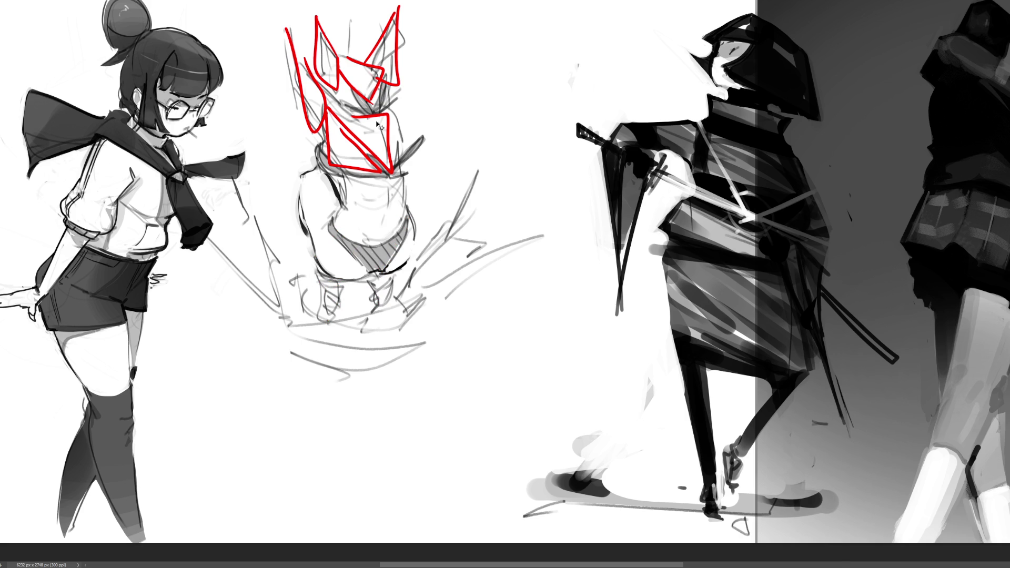
pyautogui.hotkey('ctrl', 'z')
pyautogui.hotkey('ctrl', 'z')
pyautogui.hotkey('ctrl', 'z')
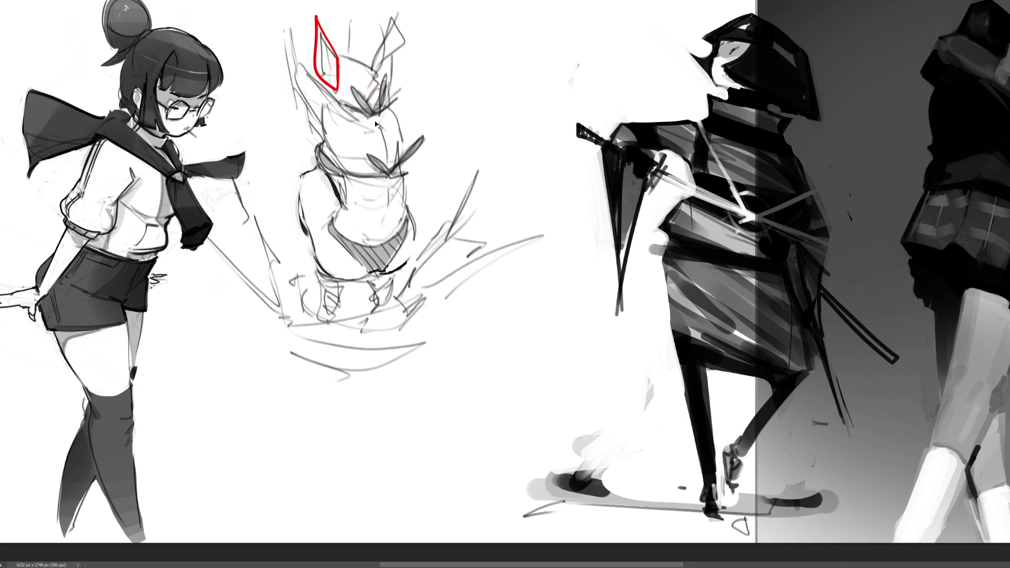
pyautogui.hotkey('ctrl', 'z')
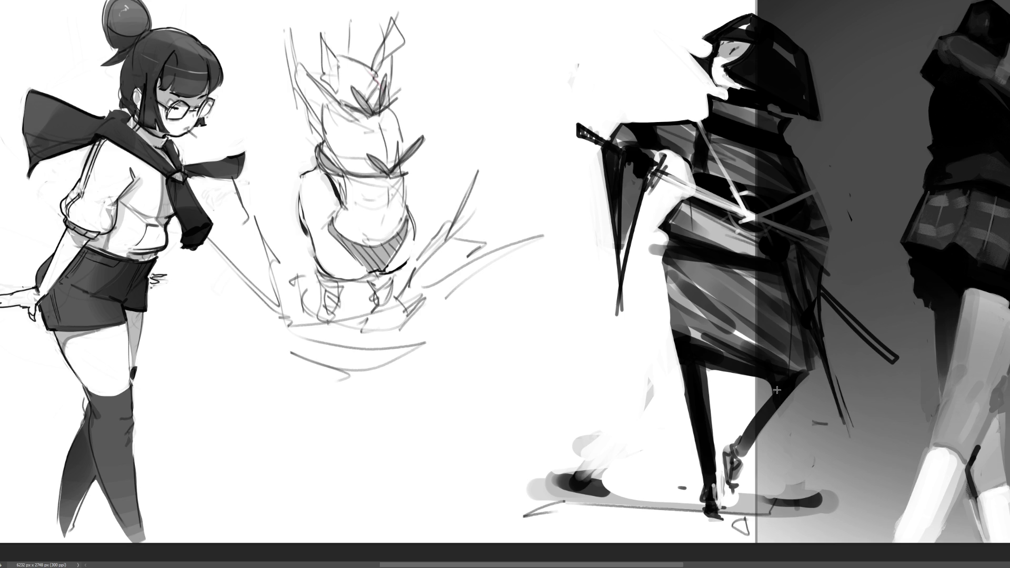
# Move the middle sketch down about 150 px, delete the dark swordsman, and start a new head.
pyautogui.click(592, 378)
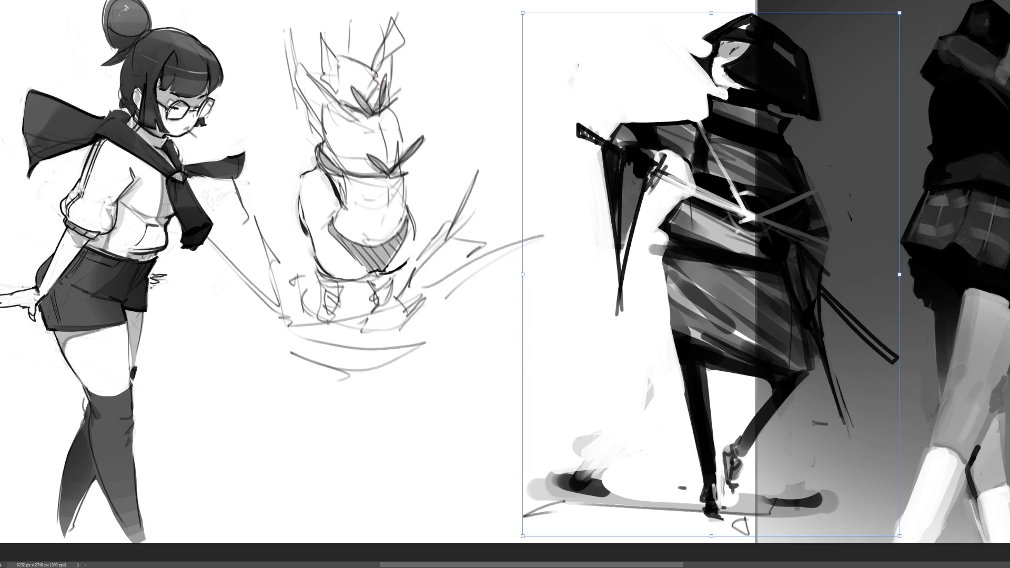
pyautogui.moveTo(374, 266)
pyautogui.mouseDown()
pyautogui.moveTo(372, 345)
pyautogui.moveTo(332, 422)
pyautogui.mouseUp()
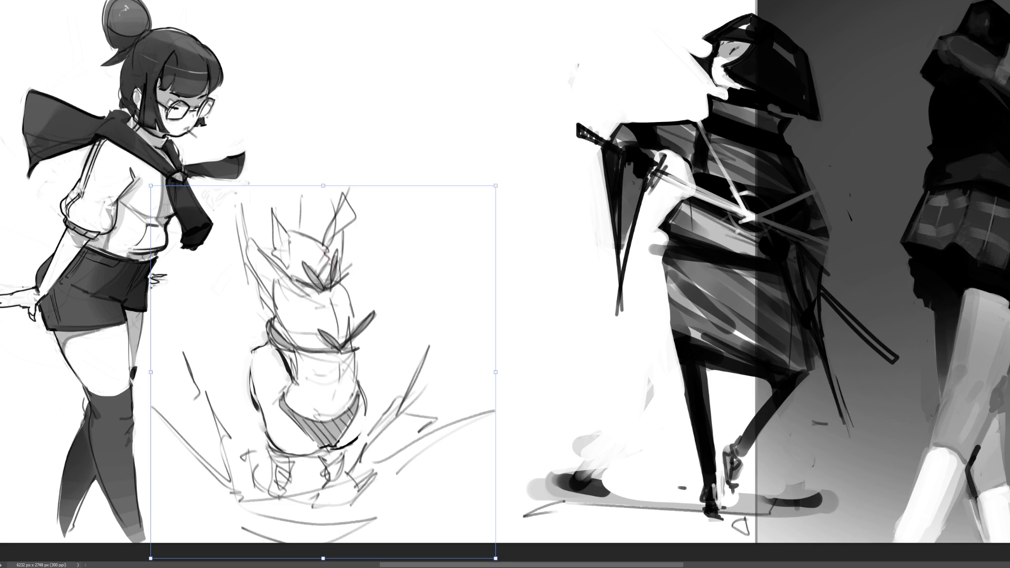
pyautogui.press('Return')
pyautogui.press('Delete')
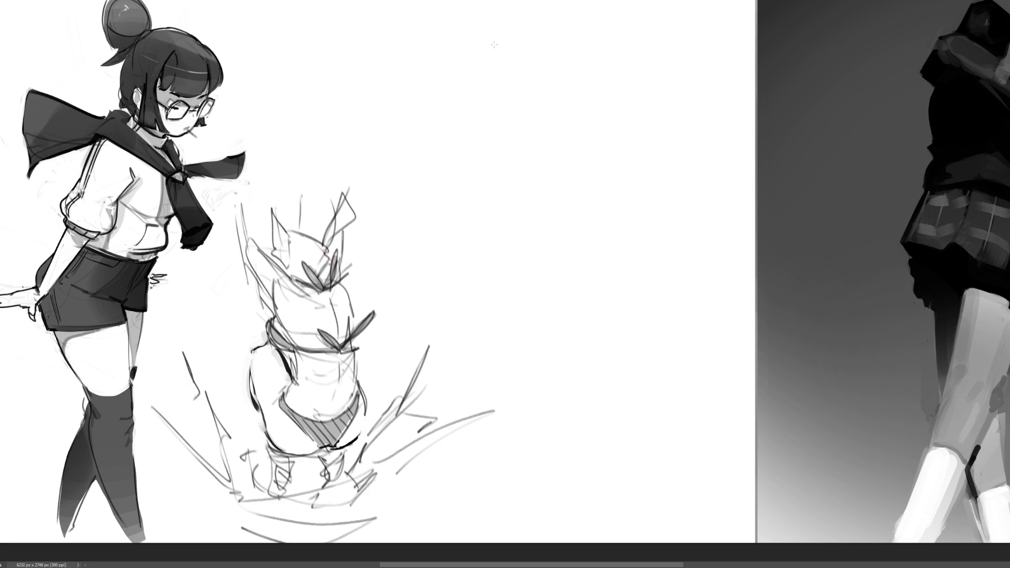
pyautogui.moveTo(489, 35); pyautogui.dragTo(480, 86)
# Sketch the new figure's head outline, face line and hair shape with short pencil strokes.
pyautogui.moveTo(495, 20); pyautogui.dragTo(474, 55)
pyautogui.moveTo(469, 54); pyautogui.dragTo(484, 59)
pyautogui.moveTo(515, 23)
pyautogui.mouseDown()
pyautogui.moveTo(503, 81)
pyautogui.moveTo(528, 65)
pyautogui.mouseUp()
pyautogui.moveTo(554, 37); pyautogui.dragTo(523, 81)
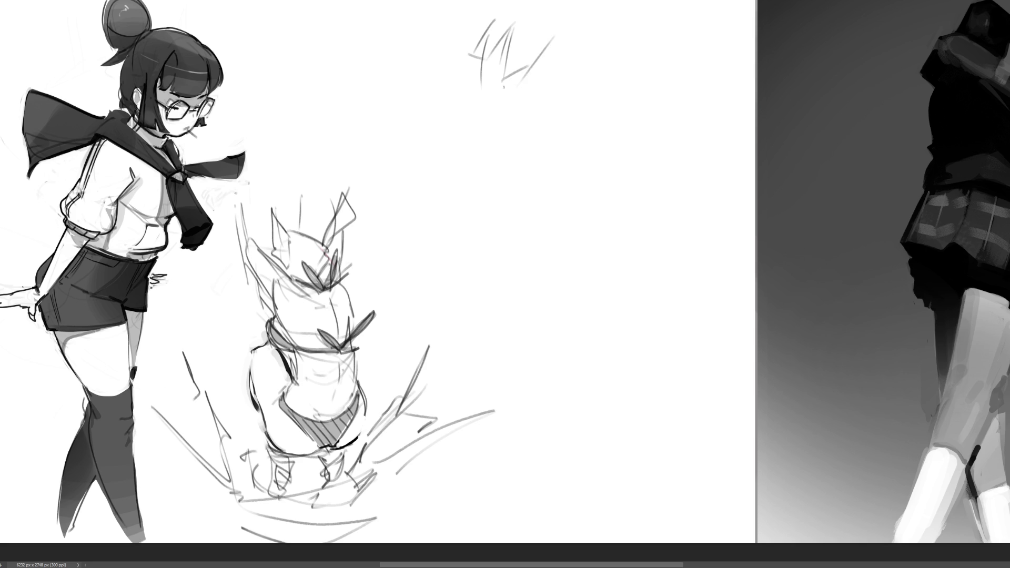
pyautogui.moveTo(561, 30); pyautogui.dragTo(504, 111)
pyautogui.moveTo(556, 80); pyautogui.dragTo(534, 112)
pyautogui.moveTo(466, 95); pyautogui.dragTo(476, 101)
pyautogui.moveTo(495, 21)
pyautogui.mouseDown()
pyautogui.moveTo(531, 6)
pyautogui.moveTo(580, 38)
pyautogui.moveTo(552, 80)
pyautogui.mouseUp()
pyautogui.moveTo(593, 40); pyautogui.dragTo(536, 129)
pyautogui.moveTo(569, 28); pyautogui.dragTo(583, 43)
pyautogui.moveTo(585, 0)
pyautogui.mouseDown()
pyautogui.moveTo(605, 29)
pyautogui.moveTo(581, 41)
pyautogui.mouseUp()
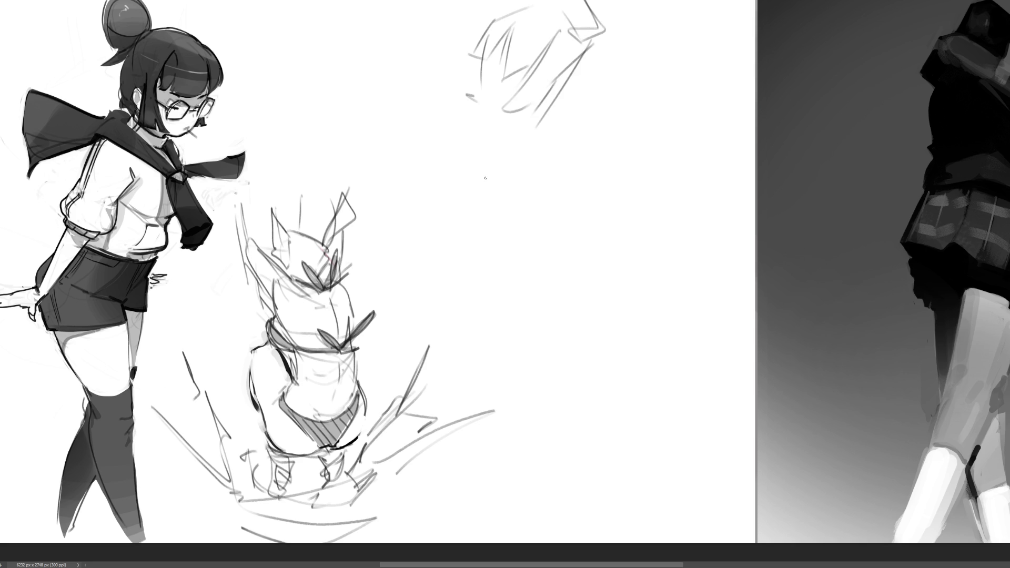
pyautogui.moveTo(508, 79)
pyautogui.mouseDown()
pyautogui.moveTo(514, 88)
pyautogui.moveTo(482, 88)
pyautogui.moveTo(483, 122)
pyautogui.moveTo(513, 117)
pyautogui.moveTo(531, 130)
pyautogui.moveTo(556, 96)
pyautogui.moveTo(524, 148)
pyautogui.moveTo(568, 141)
pyautogui.mouseUp()
# Block in the neck, shoulders, torso front and the long hanging arm with its hand.
pyautogui.moveTo(569, 111); pyautogui.dragTo(573, 140)
pyautogui.moveTo(572, 89); pyautogui.dragTo(604, 141)
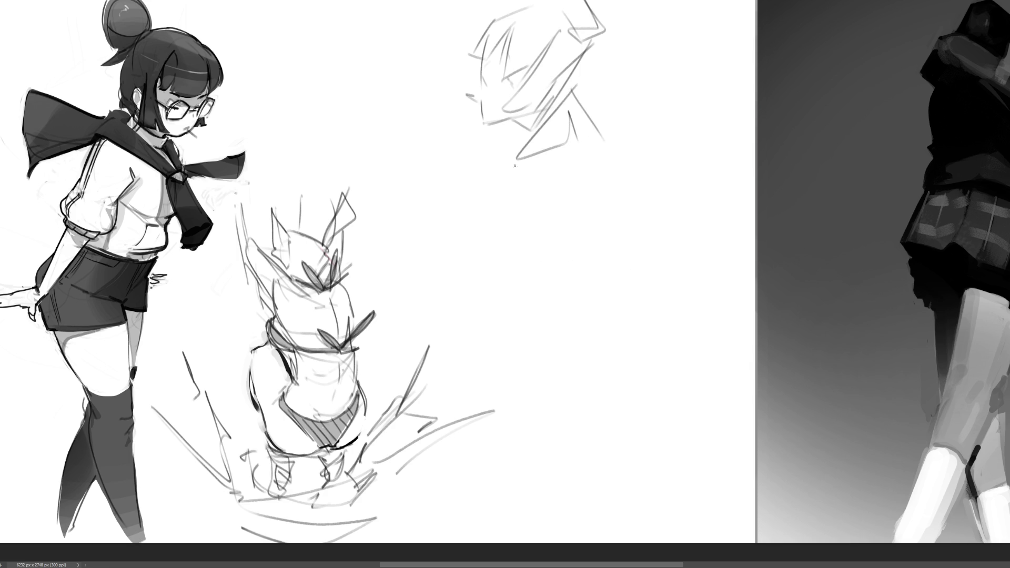
pyautogui.moveTo(517, 158); pyautogui.dragTo(512, 242)
pyautogui.moveTo(529, 248); pyautogui.dragTo(506, 262)
pyautogui.moveTo(553, 233)
pyautogui.mouseDown()
pyautogui.moveTo(520, 248)
pyautogui.moveTo(528, 259)
pyautogui.mouseUp()
pyautogui.moveTo(559, 240); pyautogui.dragTo(543, 267)
pyautogui.moveTo(512, 246); pyautogui.dragTo(533, 344)
pyautogui.moveTo(560, 235); pyautogui.dragTo(542, 356)
pyautogui.moveTo(507, 358); pyautogui.dragTo(541, 357)
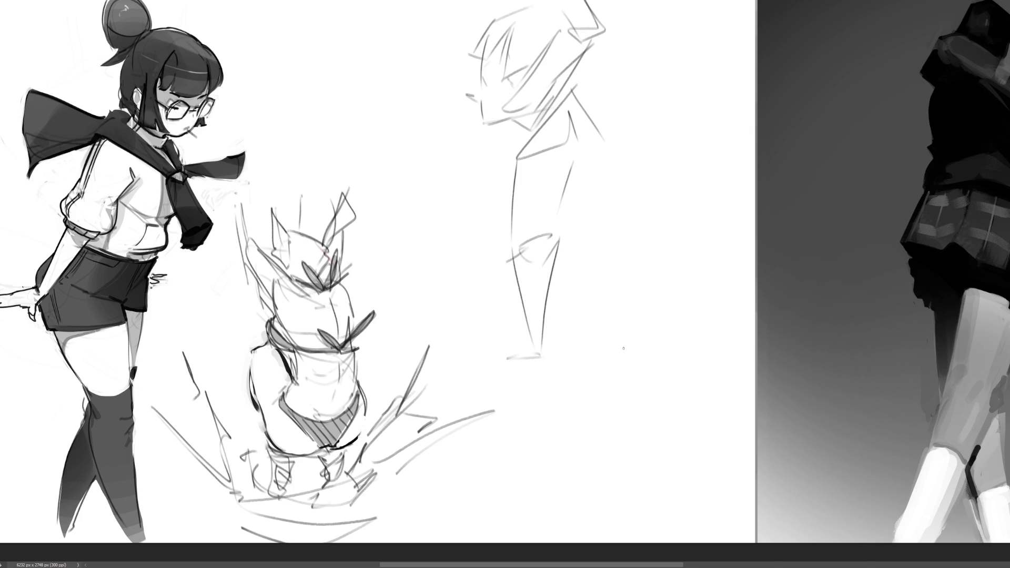
# Add the chest and back curves, the shoulder slope, and block in the hips.
pyautogui.moveTo(560, 261); pyautogui.dragTo(584, 262)
pyautogui.moveTo(572, 203); pyautogui.dragTo(607, 254)
pyautogui.moveTo(574, 94)
pyautogui.mouseDown()
pyautogui.moveTo(616, 113)
pyautogui.moveTo(580, 169)
pyautogui.mouseUp()
pyautogui.moveTo(616, 115); pyautogui.dragTo(649, 235)
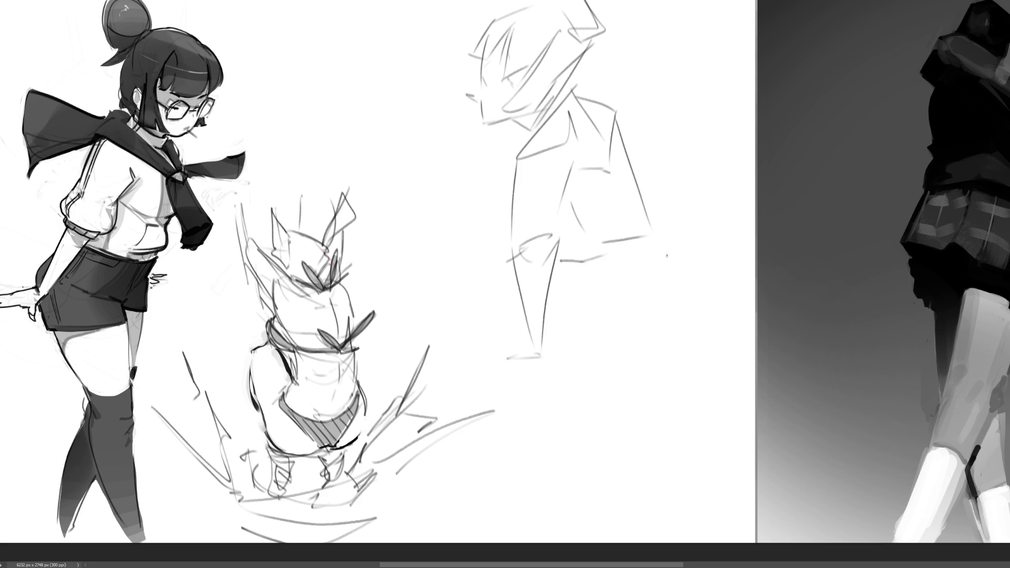
pyautogui.moveTo(587, 250)
pyautogui.mouseDown()
pyautogui.moveTo(618, 286)
pyautogui.moveTo(649, 280)
pyautogui.mouseUp()
pyautogui.moveTo(644, 203); pyautogui.dragTo(682, 235)
pyautogui.moveTo(692, 244); pyautogui.dragTo(672, 271)
# Draw the thigh, rear curve, back line, and both legs down to the feet.
pyautogui.moveTo(619, 300); pyautogui.dragTo(635, 362)
pyautogui.moveTo(617, 301)
pyautogui.mouseDown()
pyautogui.moveTo(684, 281)
pyautogui.moveTo(764, 316)
pyautogui.mouseUp()
pyautogui.moveTo(709, 239)
pyautogui.mouseDown()
pyautogui.moveTo(775, 333)
pyautogui.moveTo(781, 398)
pyautogui.mouseUp()
pyautogui.moveTo(639, 392)
pyautogui.mouseDown()
pyautogui.moveTo(757, 401)
pyautogui.moveTo(706, 523)
pyautogui.mouseUp()
pyautogui.moveTo(635, 363); pyautogui.dragTo(670, 506)
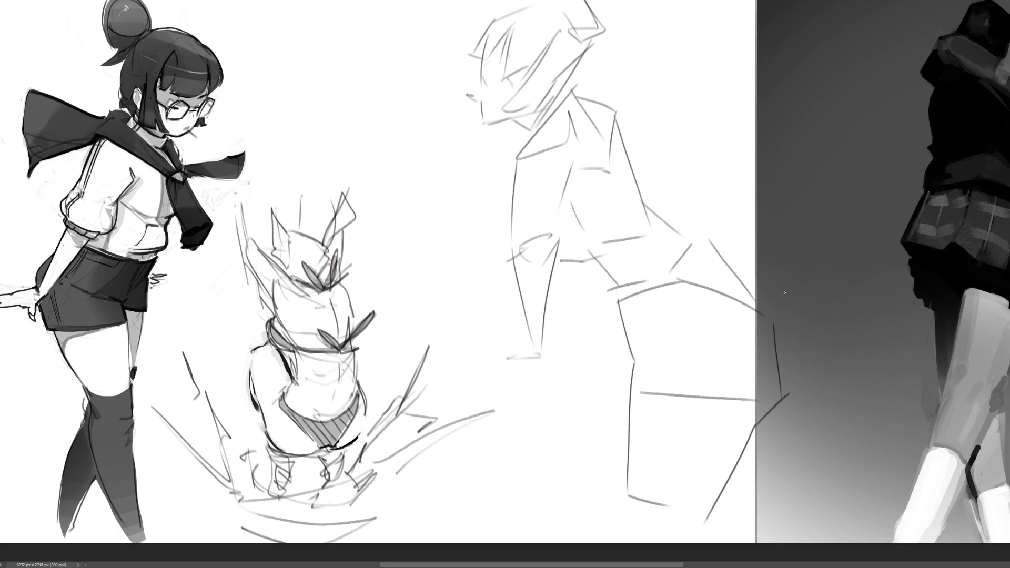
pyautogui.moveTo(718, 257)
pyautogui.mouseDown()
pyautogui.moveTo(792, 303)
pyautogui.moveTo(796, 370)
pyautogui.mouseUp()
pyautogui.moveTo(814, 312)
pyautogui.mouseDown()
pyautogui.moveTo(815, 379)
pyautogui.moveTo(790, 501)
pyautogui.mouseUp()
pyautogui.moveTo(740, 466)
pyautogui.mouseDown()
pyautogui.moveTo(740, 489)
pyautogui.moveTo(776, 512)
pyautogui.mouseUp()
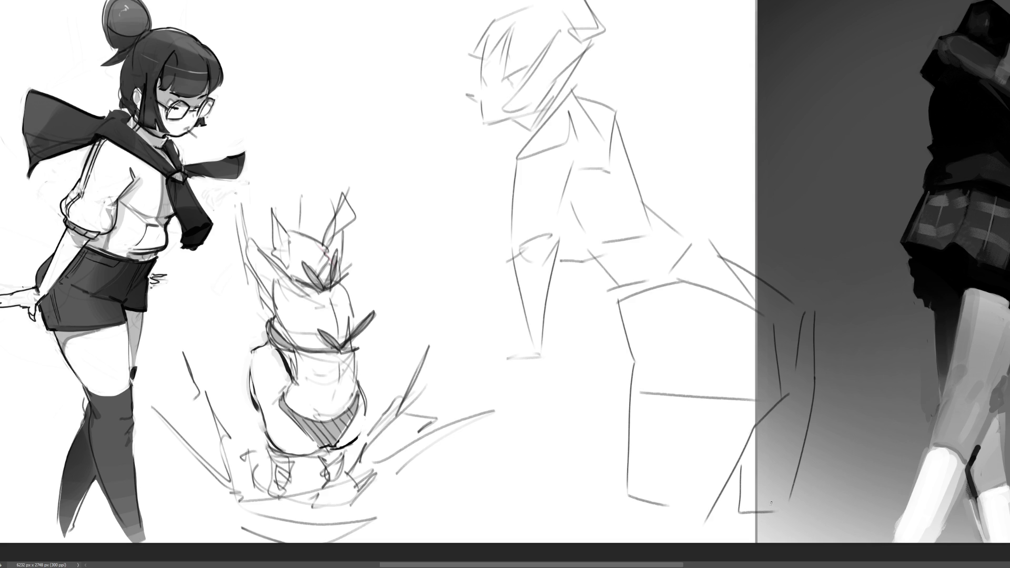
# Darken the shoulder line and remove a stray short stroke at the waist.
pyautogui.moveTo(614, 119); pyautogui.dragTo(610, 131)
pyautogui.moveTo(580, 276); pyautogui.dragTo(583, 315)
pyautogui.hotkey('ctrl', 'z')
# Add a left-reaching arm, then scale the new figure to about 72% and shift it up-left.
pyautogui.moveTo(490, 370)
pyautogui.mouseDown()
pyautogui.moveTo(485, 385)
pyautogui.moveTo(583, 341)
pyautogui.mouseUp()
pyautogui.hotkey('ctrl', 't')
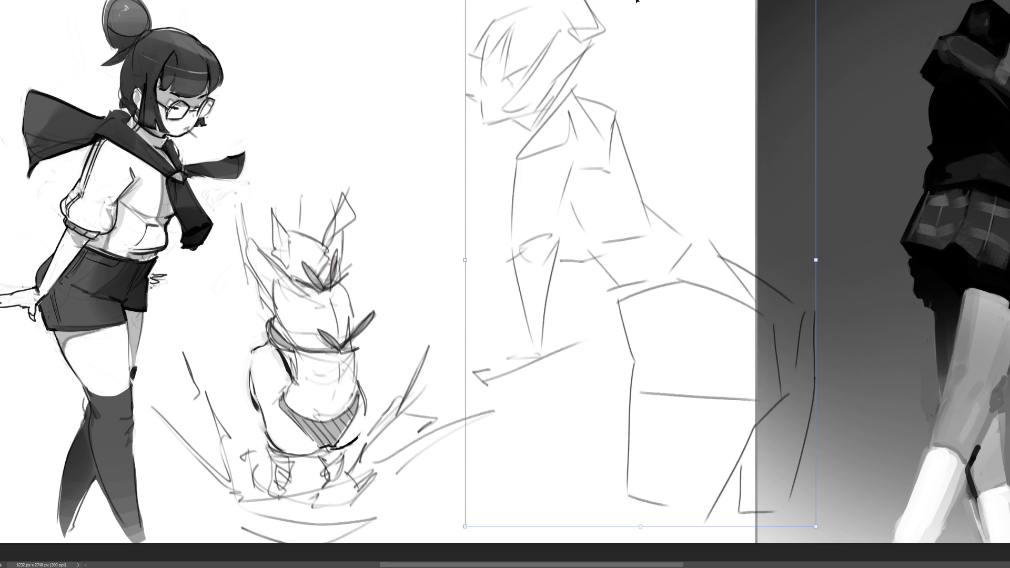
pyautogui.moveTo(816, 527); pyautogui.dragTo(758, 448)
pyautogui.moveTo(585, 280); pyautogui.dragTo(542, 154)
pyautogui.press('Return')
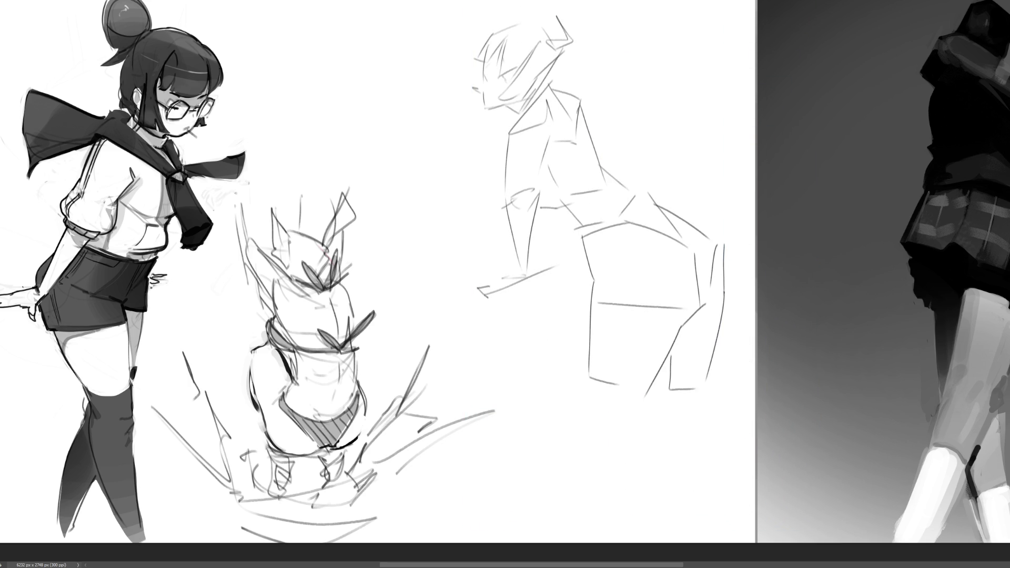
# Extend the front and back legs down toward the sheet's bottom, redrawing the lower-leg diagonal.
pyautogui.moveTo(591, 333); pyautogui.dragTo(585, 447)
pyautogui.moveTo(596, 398); pyautogui.dragTo(594, 442)
pyautogui.moveTo(645, 380); pyautogui.dragTo(605, 441)
pyautogui.moveTo(640, 402)
pyautogui.mouseDown()
pyautogui.moveTo(633, 436)
pyautogui.moveTo(614, 443)
pyautogui.moveTo(627, 492)
pyautogui.moveTo(602, 543)
pyautogui.mouseUp()
pyautogui.moveTo(586, 450); pyautogui.dragTo(583, 543)
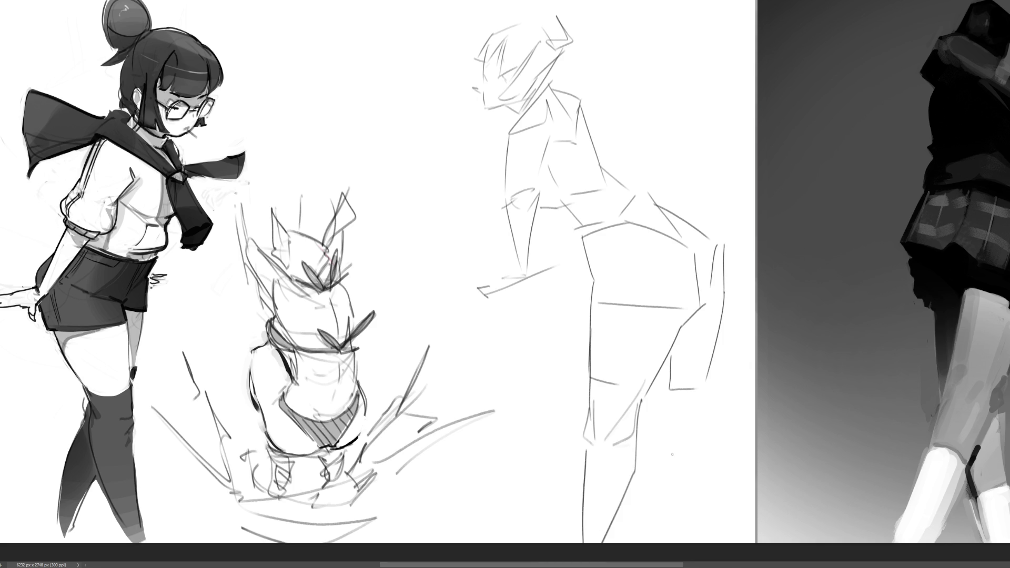
pyautogui.moveTo(669, 387); pyautogui.dragTo(673, 424)
pyautogui.moveTo(674, 421)
pyautogui.mouseDown()
pyautogui.moveTo(708, 395)
pyautogui.moveTo(675, 442)
pyautogui.moveTo(747, 504)
pyautogui.mouseUp()
pyautogui.moveTo(708, 404); pyautogui.dragTo(776, 516)
pyautogui.hotkey('ctrl', 'z')
pyautogui.moveTo(706, 404); pyautogui.dragTo(785, 542)
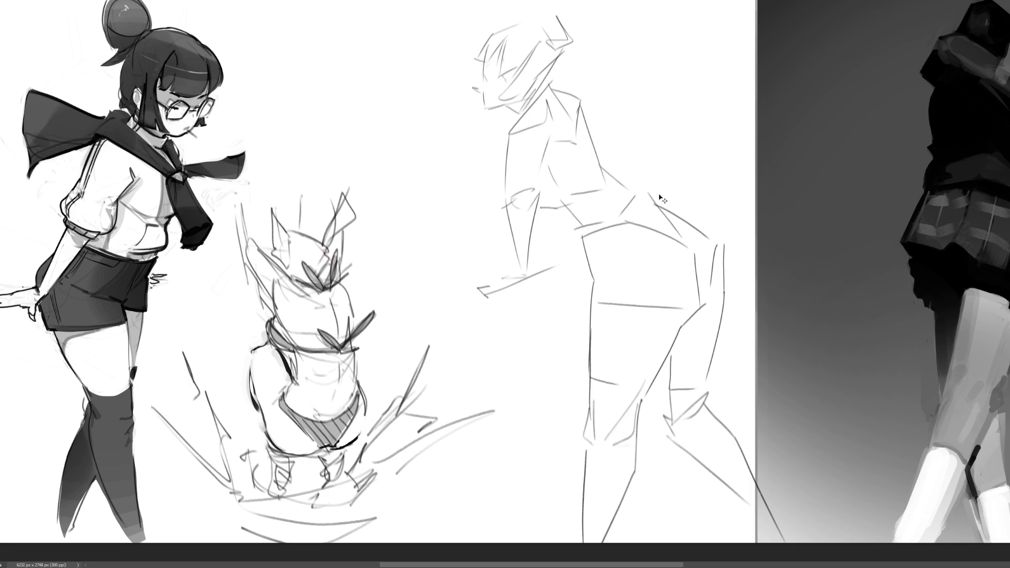
# Skew the figure sketch with Free Transform so it leans, stretching its top right and left side.
pyautogui.hotkey('ctrl', 't')
pyautogui.moveTo(788, 19); pyautogui.dragTo(831, 30)
pyautogui.moveTo(652, 23); pyautogui.dragTo(683, 19)
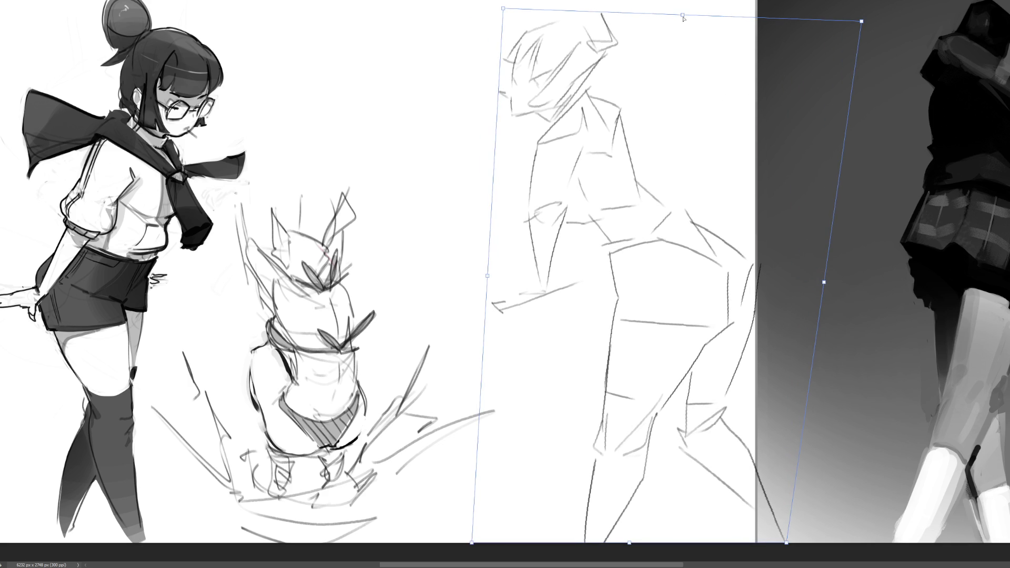
pyautogui.moveTo(488, 284); pyautogui.dragTo(447, 254)
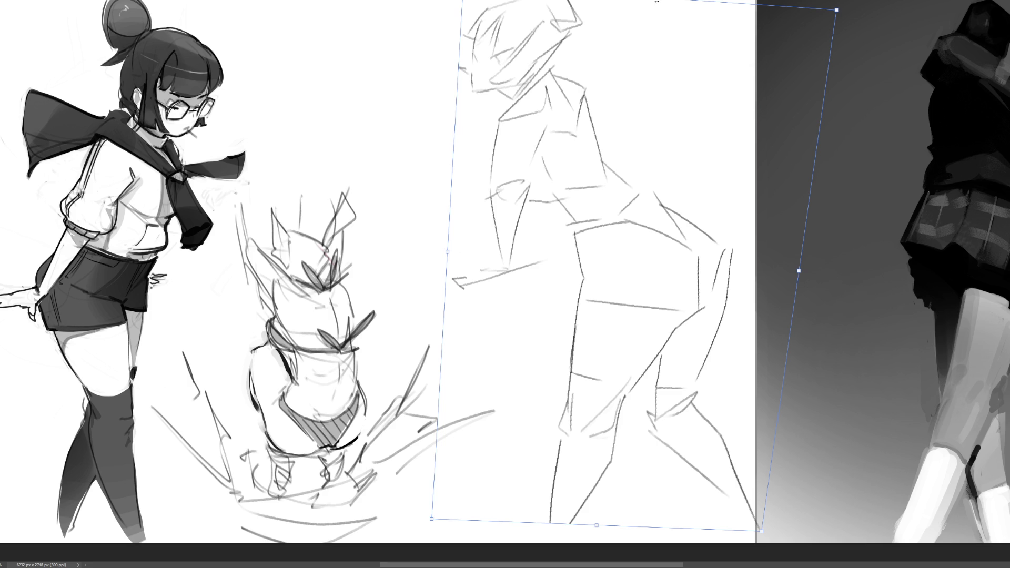
pyautogui.moveTo(800, 271); pyautogui.dragTo(797, 290)
pyautogui.press('Return')
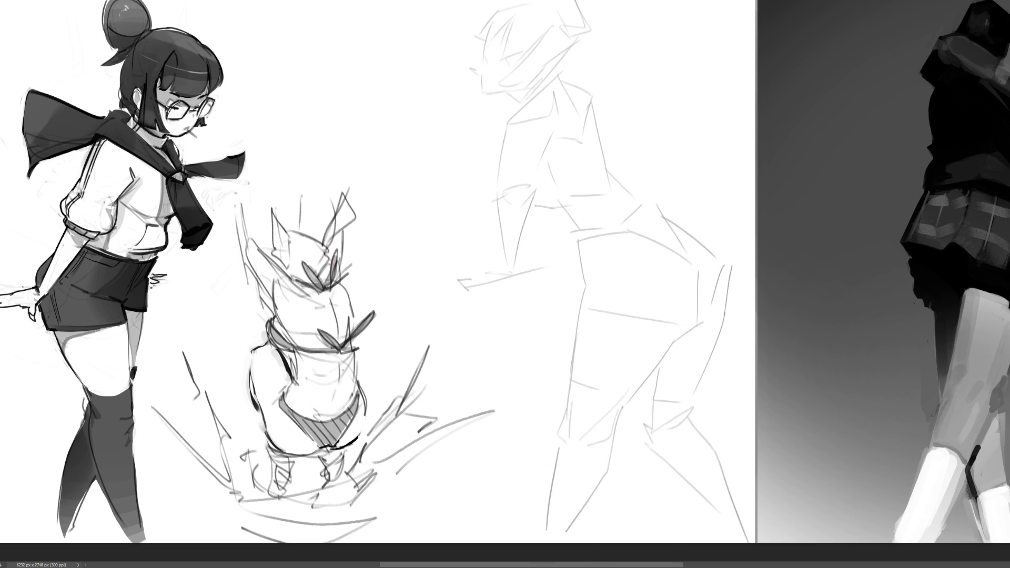
# Try several face-edge and jawline strokes, undoing each attempt.
pyautogui.moveTo(483, 59); pyautogui.dragTo(496, 92)
pyautogui.hotkey('ctrl', 'z')
pyautogui.hotkey('ctrl', 'z')
pyautogui.moveTo(482, 57)
pyautogui.mouseDown()
pyautogui.moveTo(487, 73)
pyautogui.moveTo(533, 83)
pyautogui.mouseUp()
pyautogui.hotkey('ctrl', 'z')
pyautogui.hotkey('ctrl', 'z')
pyautogui.moveTo(489, 53)
pyautogui.mouseDown()
pyautogui.moveTo(488, 61)
pyautogui.moveTo(510, 44)
pyautogui.moveTo(508, 62)
pyautogui.moveTo(483, 69)
pyautogui.moveTo(489, 94)
pyautogui.moveTo(537, 80)
pyautogui.moveTo(526, 90)
pyautogui.mouseUp()
pyautogui.hotkey('ctrl', 'z')
# Draw firmer lines around the top of the head, the nose and across the face.
pyautogui.moveTo(526, 15)
pyautogui.mouseDown()
pyautogui.moveTo(489, 50)
pyautogui.moveTo(477, 40)
pyautogui.moveTo(492, 1)
pyautogui.moveTo(526, 5)
pyautogui.mouseUp()
pyautogui.moveTo(479, 55); pyautogui.dragTo(456, 61)
pyautogui.moveTo(476, 58); pyautogui.dragTo(475, 69)
pyautogui.moveTo(531, 50); pyautogui.dragTo(515, 65)
pyautogui.moveTo(496, 75); pyautogui.dragTo(530, 77)
pyautogui.moveTo(545, 60)
pyautogui.mouseDown()
pyautogui.moveTo(528, 77)
pyautogui.moveTo(539, 76)
pyautogui.mouseUp()
pyautogui.moveTo(543, 67); pyautogui.dragTo(536, 83)
pyautogui.moveTo(547, 30)
pyautogui.mouseDown()
pyautogui.moveTo(503, 75)
pyautogui.moveTo(547, 28)
pyautogui.moveTo(552, 55)
pyautogui.mouseUp()
# Add the hair, neck, shoulder and chest lines, undoing a stray diagonal torso stroke.
pyautogui.moveTo(563, 75); pyautogui.dragTo(527, 99)
pyautogui.moveTo(546, 63); pyautogui.dragTo(524, 103)
pyautogui.moveTo(528, 99); pyautogui.dragTo(495, 154)
pyautogui.moveTo(493, 163)
pyautogui.mouseDown()
pyautogui.moveTo(501, 175)
pyautogui.moveTo(548, 155)
pyautogui.moveTo(545, 165)
pyautogui.mouseUp()
pyautogui.hotkey('ctrl', 'z')
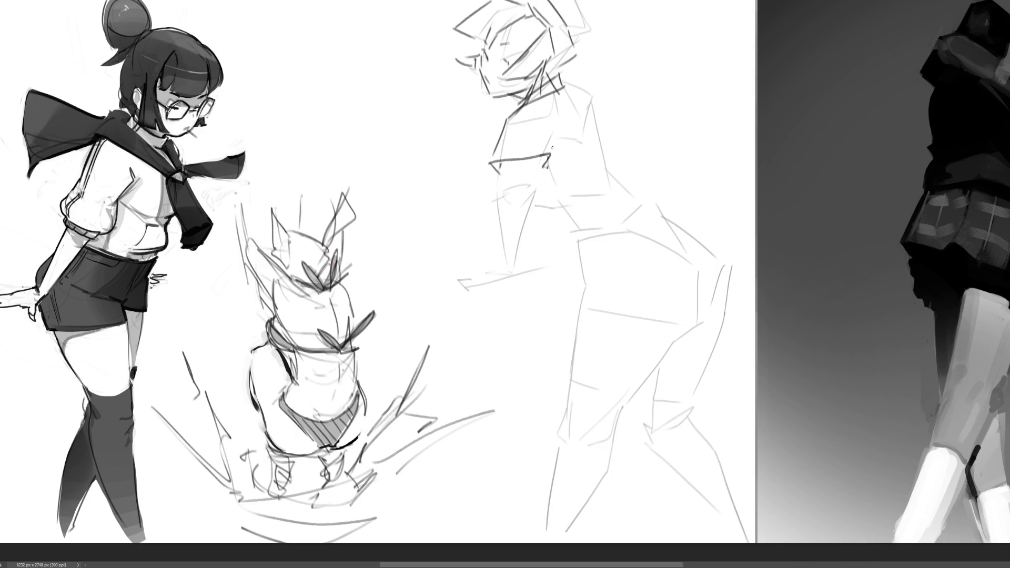
pyautogui.moveTo(559, 123); pyautogui.dragTo(556, 148)
pyautogui.moveTo(498, 129)
pyautogui.mouseDown()
pyautogui.moveTo(550, 115)
pyautogui.moveTo(551, 165)
pyautogui.mouseUp()
pyautogui.moveTo(532, 208)
pyautogui.mouseDown()
pyautogui.moveTo(552, 235)
pyautogui.moveTo(639, 218)
pyautogui.moveTo(652, 204)
pyautogui.moveTo(617, 177)
pyautogui.moveTo(647, 192)
pyautogui.mouseUp()
pyautogui.hotkey('ctrl', 'z')
# Draw the back and torso side lines, redoing several misplaced upper-back strokes.
pyautogui.hotkey('ctrl', 'z')
pyautogui.moveTo(654, 191); pyautogui.dragTo(657, 204)
pyautogui.moveTo(611, 167); pyautogui.dragTo(629, 191)
pyautogui.moveTo(567, 85)
pyautogui.mouseDown()
pyautogui.moveTo(598, 95)
pyautogui.moveTo(607, 166)
pyautogui.mouseUp()
pyautogui.hotkey('ctrl', 'z')
pyautogui.hotkey('ctrl', 'z')
pyautogui.moveTo(586, 94); pyautogui.dragTo(609, 168)
pyautogui.moveTo(567, 100); pyautogui.dragTo(580, 127)
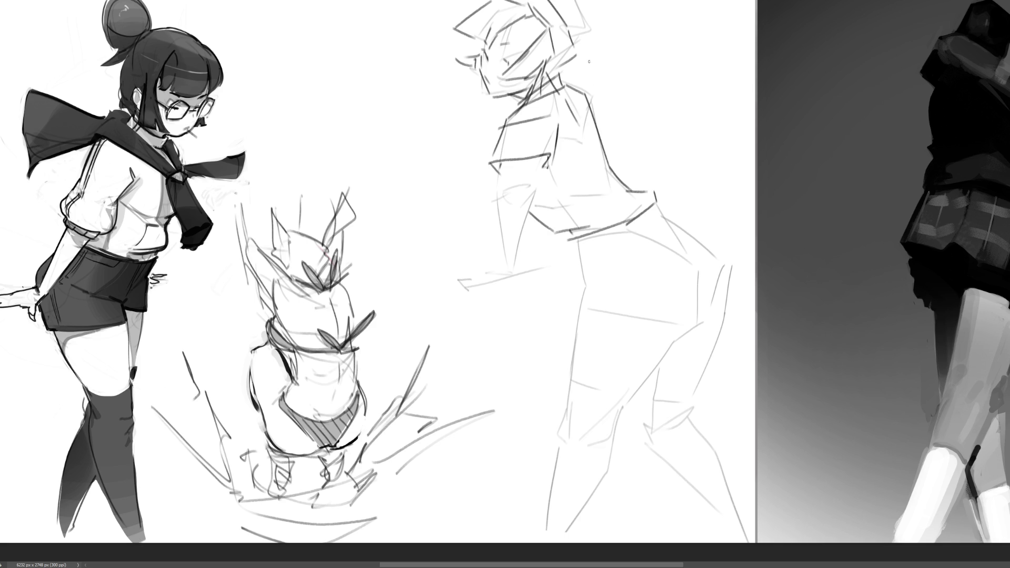
pyautogui.hotkey('ctrl', 'z')
pyautogui.moveTo(564, 94)
pyautogui.mouseDown()
pyautogui.moveTo(579, 119)
pyautogui.moveTo(571, 153)
pyautogui.moveTo(598, 188)
pyautogui.mouseUp()
pyautogui.hotkey('ctrl', 'z')
pyautogui.hotkey('ctrl', 'z')
pyautogui.moveTo(594, 150)
pyautogui.mouseDown()
pyautogui.moveTo(607, 194)
pyautogui.moveTo(623, 199)
pyautogui.mouseUp()
pyautogui.moveTo(550, 173); pyautogui.dragTo(579, 222)
# Sketch the wedge-shaped outstretched arm, a hand with fingers, and a line below the waist.
pyautogui.moveTo(541, 167); pyautogui.dragTo(528, 202)
pyautogui.moveTo(504, 161)
pyautogui.mouseDown()
pyautogui.moveTo(497, 197)
pyautogui.moveTo(526, 187)
pyautogui.mouseUp()
pyautogui.moveTo(526, 187)
pyautogui.mouseDown()
pyautogui.moveTo(501, 211)
pyautogui.moveTo(507, 270)
pyautogui.moveTo(534, 195)
pyautogui.mouseUp()
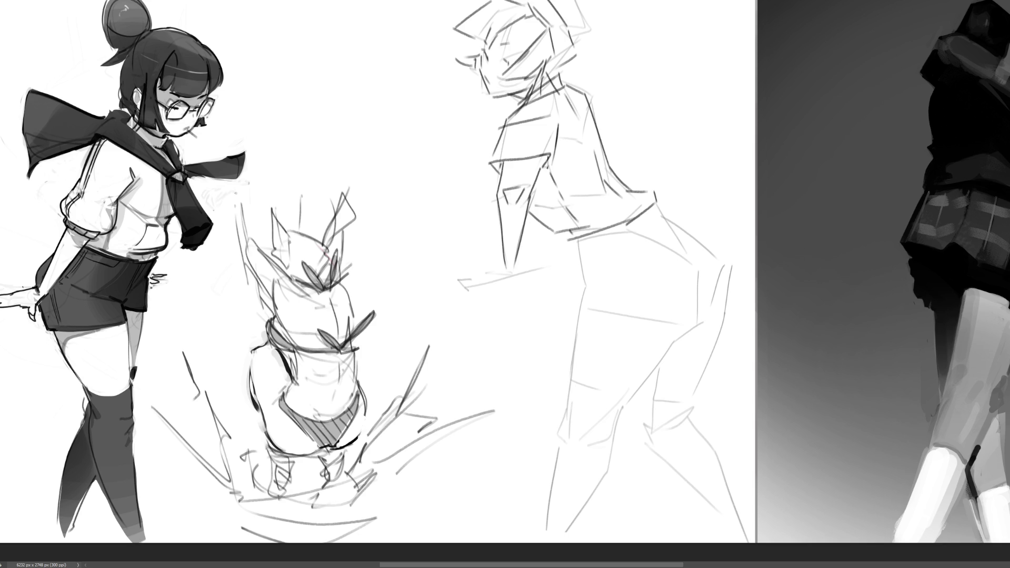
pyautogui.moveTo(544, 156); pyautogui.dragTo(538, 176)
pyautogui.hotkey('ctrl', 'z')
pyautogui.moveTo(520, 264)
pyautogui.mouseDown()
pyautogui.moveTo(500, 274)
pyautogui.moveTo(515, 271)
pyautogui.moveTo(503, 258)
pyautogui.mouseUp()
pyautogui.moveTo(475, 268)
pyautogui.mouseDown()
pyautogui.moveTo(502, 277)
pyautogui.moveTo(471, 284)
pyautogui.mouseUp()
pyautogui.moveTo(479, 270); pyautogui.dragTo(478, 280)
pyautogui.moveTo(485, 277); pyautogui.dragTo(479, 285)
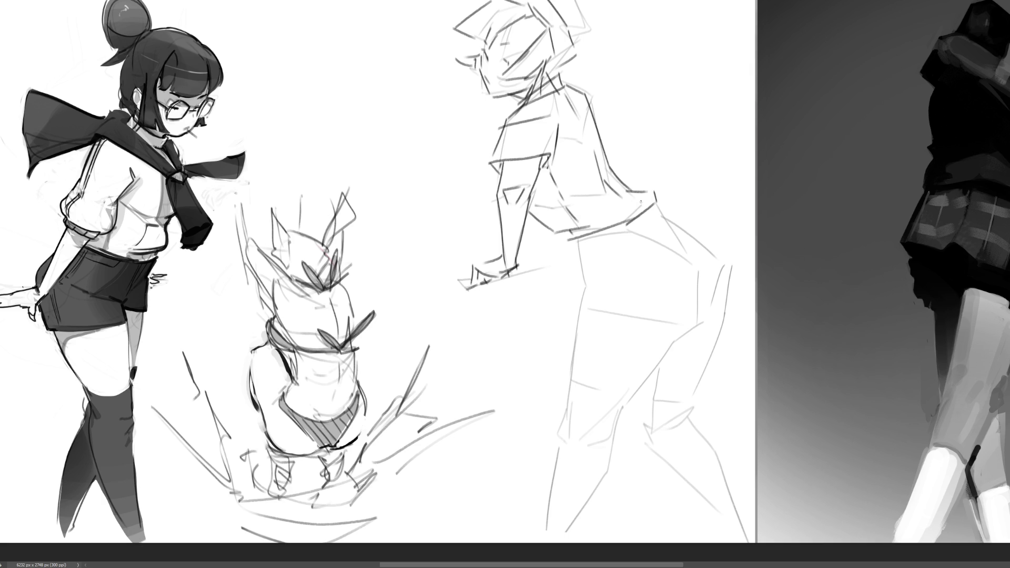
pyautogui.moveTo(576, 239)
pyautogui.mouseDown()
pyautogui.moveTo(582, 248)
pyautogui.moveTo(655, 216)
pyautogui.moveTo(639, 231)
pyautogui.mouseUp()
# Sketch the line below the waistband, the shorts' side seams and a belt loop.
pyautogui.moveTo(579, 248); pyautogui.dragTo(583, 285)
pyautogui.moveTo(598, 244); pyautogui.dragTo(616, 283)
pyautogui.moveTo(603, 242)
pyautogui.mouseDown()
pyautogui.moveTo(623, 284)
pyautogui.moveTo(633, 281)
pyautogui.mouseUp()
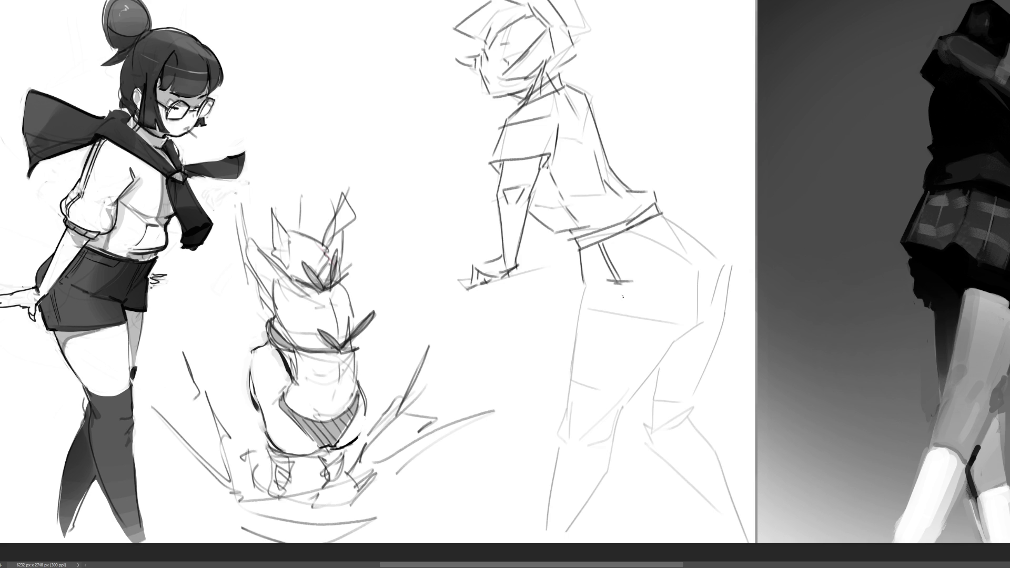
pyautogui.moveTo(614, 285); pyautogui.dragTo(623, 307)
pyautogui.moveTo(613, 310)
pyautogui.mouseDown()
pyautogui.moveTo(629, 308)
pyautogui.moveTo(592, 285)
pyautogui.mouseUp()
# Draw the line across the hip, redoing it until it turns down at the end.
pyautogui.moveTo(584, 311); pyautogui.dragTo(673, 331)
pyautogui.hotkey('ctrl', 'z')
pyautogui.moveTo(582, 310); pyautogui.dragTo(676, 333)
pyautogui.hotkey('ctrl', 'z')
pyautogui.moveTo(581, 309); pyautogui.dragTo(691, 335)
pyautogui.hotkey('ctrl', 'z')
pyautogui.moveTo(582, 310)
pyautogui.mouseDown()
pyautogui.moveTo(687, 331)
pyautogui.moveTo(668, 343)
pyautogui.moveTo(701, 322)
pyautogui.mouseUp()
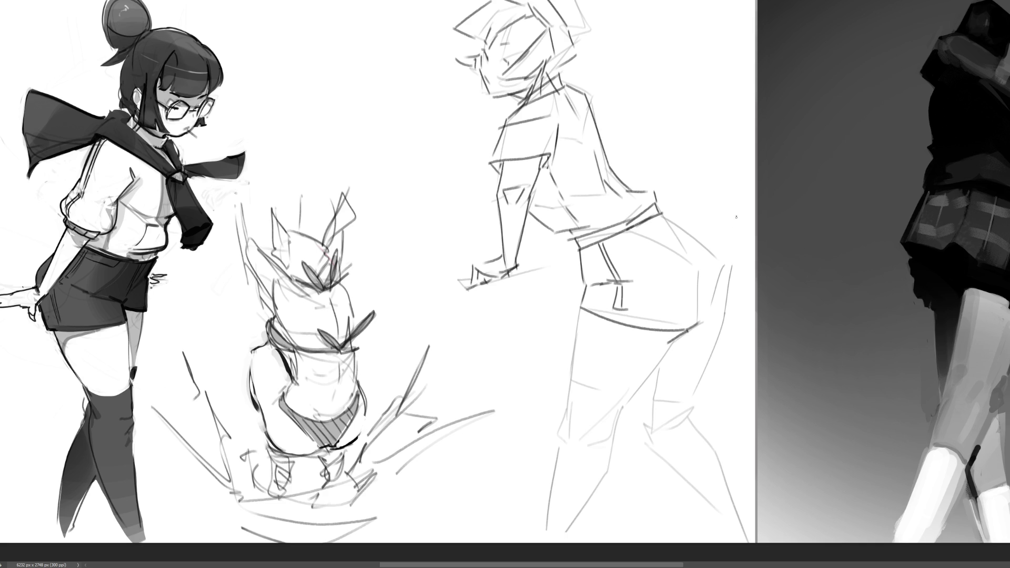
# Shape the outward-curving hip outline and add firmer lines to the shorts and hip.
pyautogui.moveTo(708, 277); pyautogui.dragTo(703, 331)
pyautogui.hotkey('ctrl', 'z')
pyautogui.moveTo(709, 283)
pyautogui.mouseDown()
pyautogui.moveTo(701, 322)
pyautogui.moveTo(731, 294)
pyautogui.moveTo(729, 267)
pyautogui.mouseUp()
pyautogui.hotkey('ctrl', 'z')
pyautogui.hotkey('ctrl', 'z')
pyautogui.hotkey('ctrl', 'z')
pyautogui.moveTo(670, 215); pyautogui.dragTo(716, 257)
pyautogui.hotkey('ctrl', 'z')
pyautogui.moveTo(665, 217); pyautogui.dragTo(734, 268)
pyautogui.hotkey('ctrl', 'z')
pyautogui.moveTo(667, 217); pyautogui.dragTo(724, 266)
pyautogui.hotkey('ctrl', 'z')
pyautogui.moveTo(663, 216); pyautogui.dragTo(728, 265)
pyautogui.moveTo(646, 219); pyautogui.dragTo(701, 271)
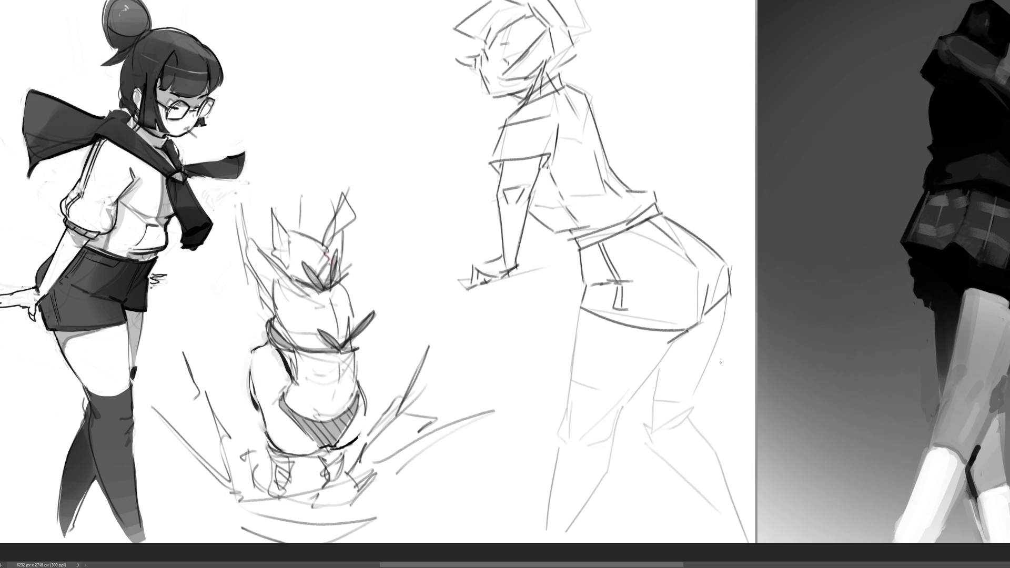
pyautogui.moveTo(653, 231)
pyautogui.mouseDown()
pyautogui.moveTo(629, 244)
pyautogui.moveTo(631, 269)
pyautogui.moveTo(644, 300)
pyautogui.moveTo(676, 298)
pyautogui.mouseUp()
pyautogui.moveTo(655, 234)
pyautogui.mouseDown()
pyautogui.moveTo(683, 259)
pyautogui.moveTo(687, 290)
pyautogui.moveTo(703, 260)
pyautogui.mouseUp()
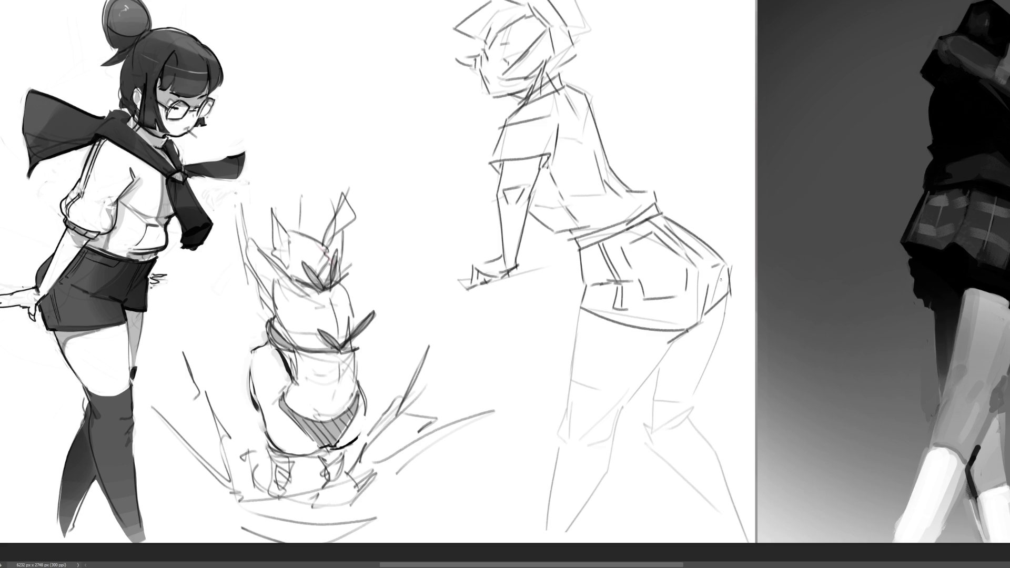
# Draw the thighs, calves and front leg lines down to the canvas bottom.
pyautogui.moveTo(728, 302)
pyautogui.mouseDown()
pyautogui.moveTo(695, 392)
pyautogui.moveTo(646, 413)
pyautogui.moveTo(667, 430)
pyautogui.mouseUp()
pyautogui.moveTo(695, 389)
pyautogui.mouseDown()
pyautogui.moveTo(686, 420)
pyautogui.moveTo(721, 460)
pyautogui.mouseUp()
pyautogui.moveTo(648, 409)
pyautogui.mouseDown()
pyautogui.moveTo(642, 428)
pyautogui.moveTo(657, 453)
pyautogui.moveTo(725, 527)
pyautogui.mouseUp()
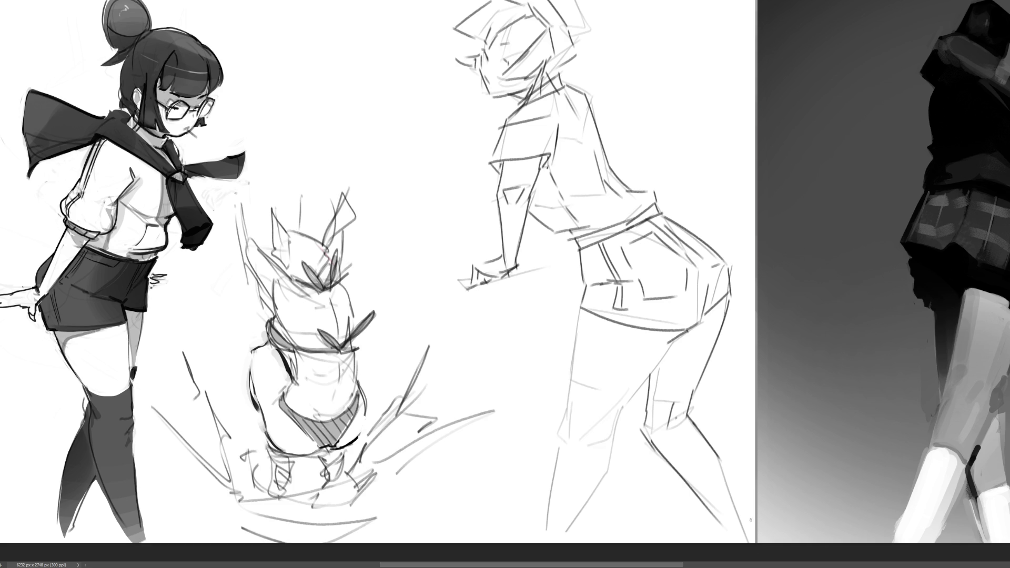
pyautogui.moveTo(720, 457); pyautogui.dragTo(746, 542)
pyautogui.moveTo(669, 346); pyautogui.dragTo(618, 420)
pyautogui.moveTo(580, 304)
pyautogui.mouseDown()
pyautogui.moveTo(563, 435)
pyautogui.moveTo(610, 413)
pyautogui.moveTo(596, 443)
pyautogui.moveTo(613, 474)
pyautogui.moveTo(559, 542)
pyautogui.mouseUp()
pyautogui.hotkey('ctrl', 'z')
# Extend the front leg line and add loose hair strokes beside the head.
pyautogui.moveTo(562, 446); pyautogui.dragTo(548, 524)
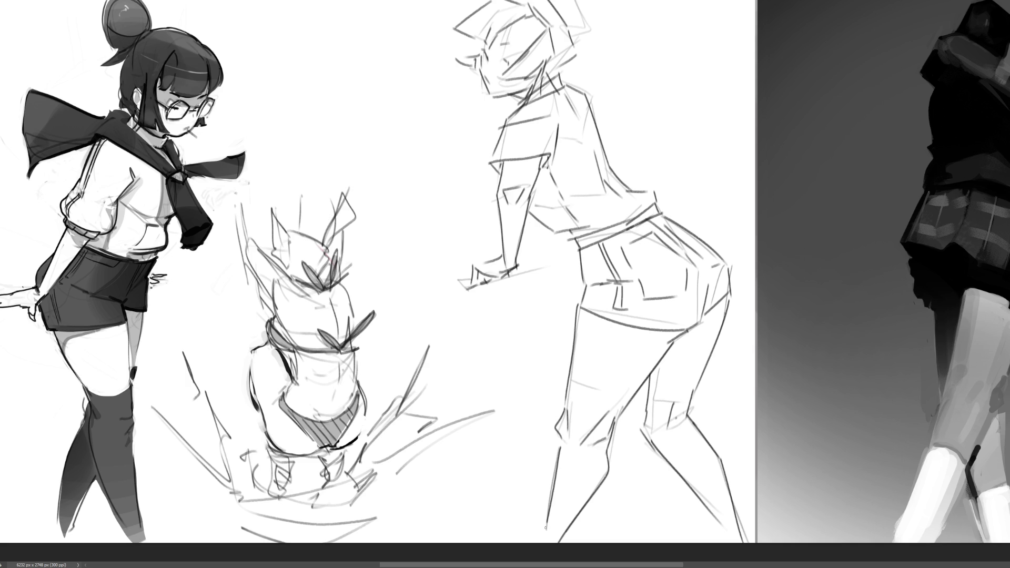
pyautogui.moveTo(584, 5)
pyautogui.mouseDown()
pyautogui.moveTo(592, 40)
pyautogui.moveTo(574, 48)
pyautogui.mouseUp()
pyautogui.moveTo(468, 75); pyautogui.dragTo(440, 83)
pyautogui.moveTo(402, 80); pyautogui.dragTo(435, 147)
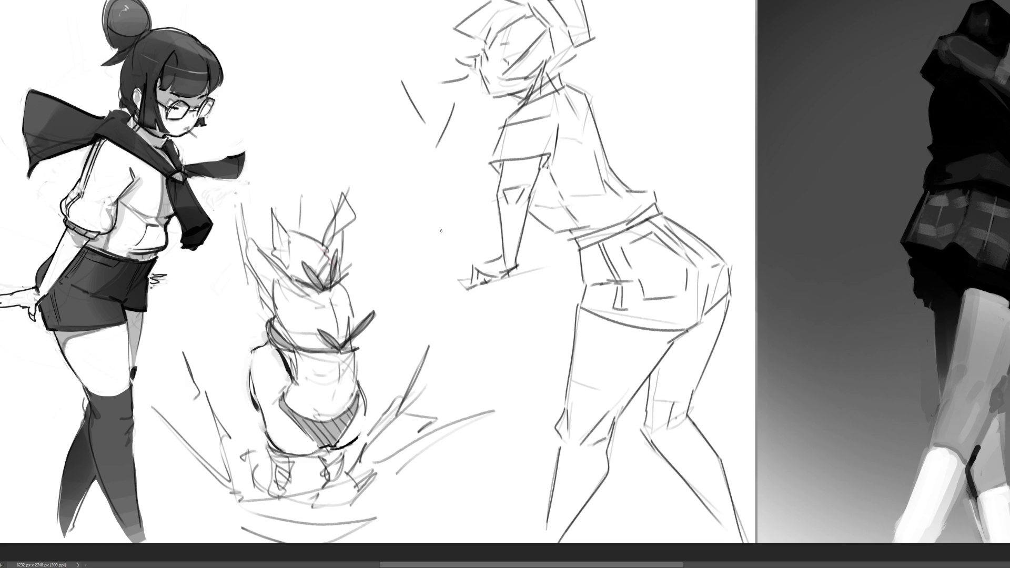
# Redo the flowing hair strands left of the head, then shade the chin and sleeve grey.
pyautogui.hotkey('ctrl', 'z')
pyautogui.hotkey('ctrl', 'z')
pyautogui.hotkey('ctrl', 'z')
pyautogui.moveTo(432, 89)
pyautogui.mouseDown()
pyautogui.moveTo(369, 29)
pyautogui.moveTo(441, 4)
pyautogui.mouseUp()
pyautogui.moveTo(450, 0); pyautogui.dragTo(457, 21)
pyautogui.moveTo(420, 100); pyautogui.dragTo(475, 76)
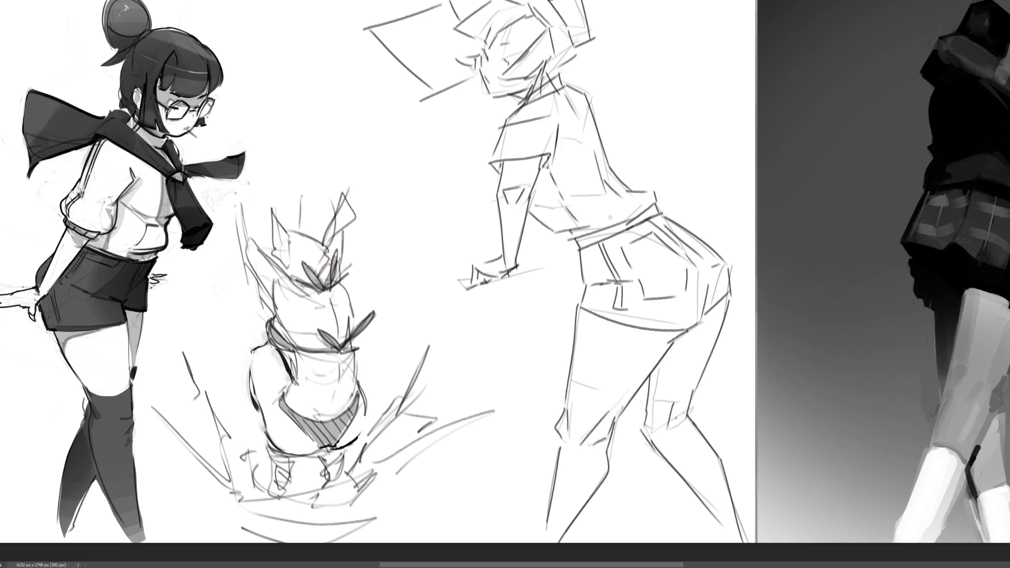
pyautogui.moveTo(517, 94)
pyautogui.mouseDown()
pyautogui.moveTo(514, 78)
pyautogui.moveTo(477, 64)
pyautogui.moveTo(530, 14)
pyautogui.moveTo(482, 53)
pyautogui.moveTo(542, 18)
pyautogui.moveTo(532, 42)
pyautogui.moveTo(571, 34)
pyautogui.moveTo(557, 66)
pyautogui.moveTo(569, 21)
pyautogui.moveTo(584, 21)
pyautogui.moveTo(571, 42)
pyautogui.moveTo(579, 25)
pyautogui.moveTo(578, 41)
pyautogui.moveTo(569, 22)
pyautogui.mouseUp()
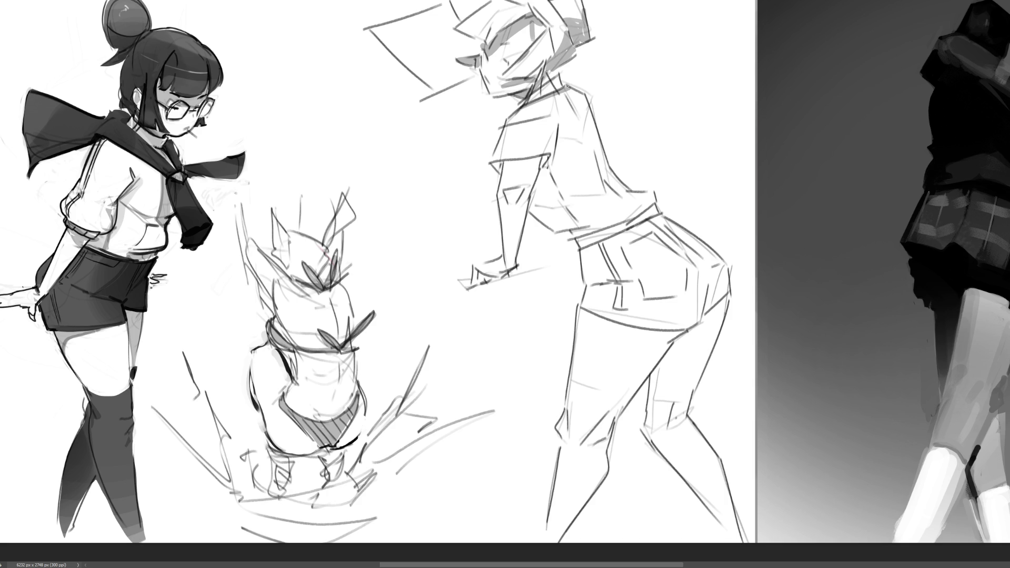
pyautogui.moveTo(548, 154)
pyautogui.mouseDown()
pyautogui.moveTo(540, 174)
pyautogui.moveTo(539, 161)
pyautogui.moveTo(503, 166)
pyautogui.moveTo(507, 173)
pyautogui.moveTo(501, 163)
pyautogui.mouseUp()
# Shade the forearm, the torso below the armpit, the back and the waistband grey.
pyautogui.hotkey('ctrl', 'z')
pyautogui.moveTo(507, 206)
pyautogui.mouseDown()
pyautogui.moveTo(513, 262)
pyautogui.moveTo(520, 208)
pyautogui.moveTo(514, 266)
pyautogui.mouseUp()
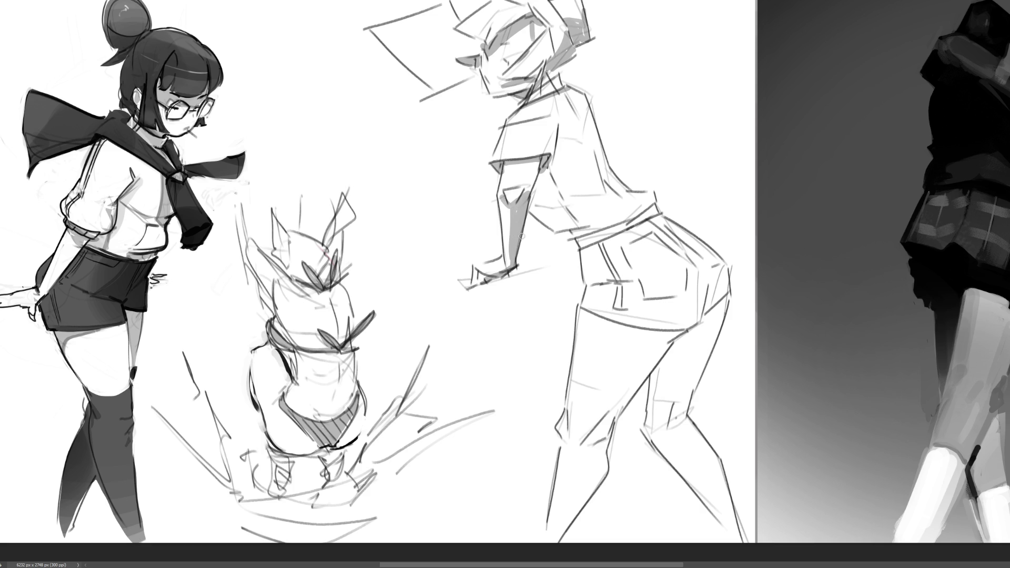
pyautogui.moveTo(548, 167)
pyautogui.mouseDown()
pyautogui.moveTo(556, 210)
pyautogui.moveTo(536, 174)
pyautogui.moveTo(543, 208)
pyautogui.moveTo(550, 168)
pyautogui.moveTo(569, 217)
pyautogui.moveTo(605, 232)
pyautogui.mouseUp()
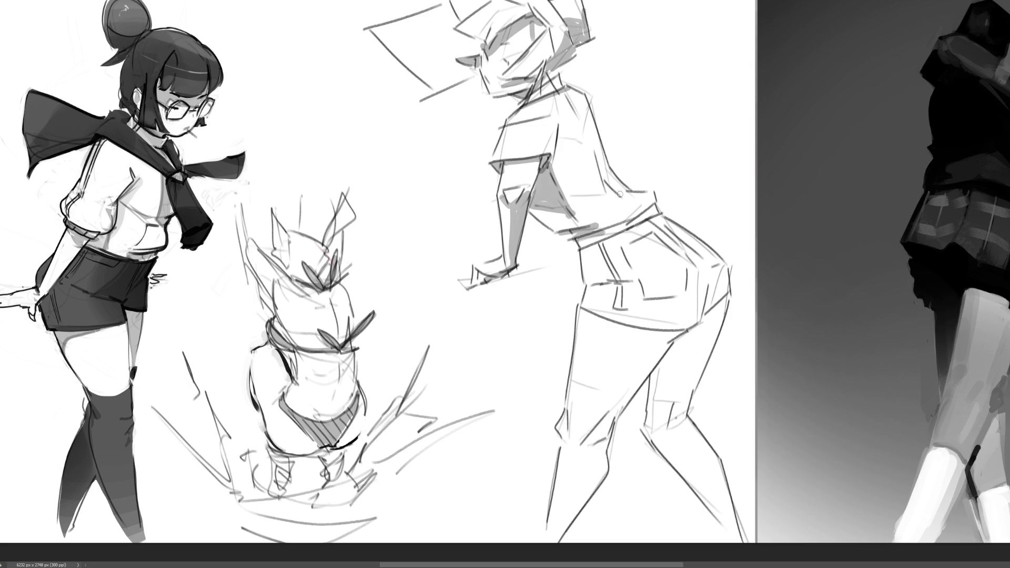
pyautogui.moveTo(605, 161)
pyautogui.mouseDown()
pyautogui.moveTo(613, 190)
pyautogui.moveTo(641, 214)
pyautogui.moveTo(578, 247)
pyautogui.mouseUp()
pyautogui.moveTo(662, 216)
pyautogui.mouseDown()
pyautogui.moveTo(583, 253)
pyautogui.moveTo(597, 246)
pyautogui.moveTo(583, 279)
pyautogui.moveTo(590, 264)
pyautogui.moveTo(605, 276)
pyautogui.moveTo(583, 304)
pyautogui.moveTo(624, 280)
pyautogui.mouseUp()
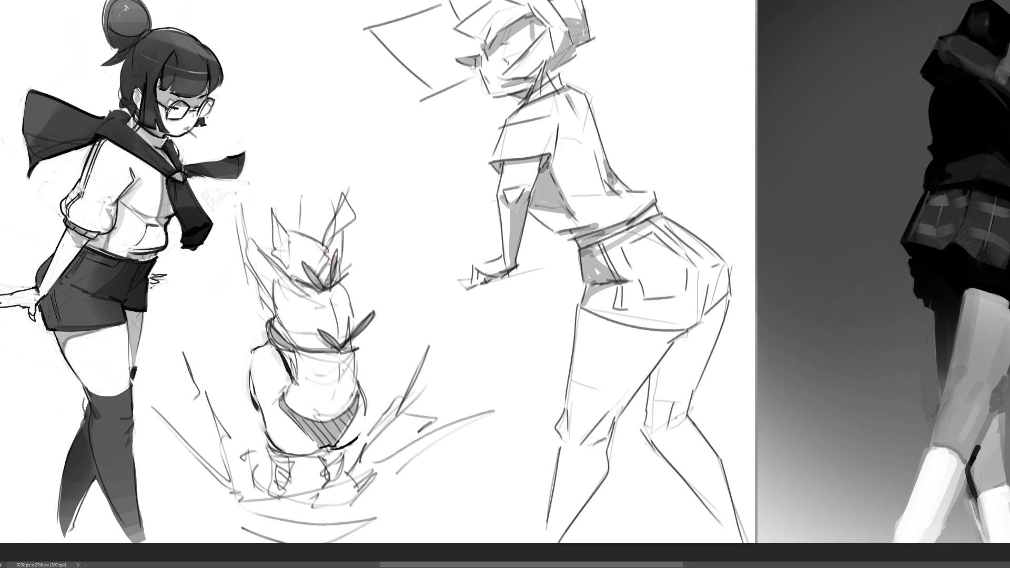
# Darken the shorts hem, the thigh line and the knee.
pyautogui.moveTo(578, 307)
pyautogui.mouseDown()
pyautogui.moveTo(653, 332)
pyautogui.moveTo(686, 330)
pyautogui.moveTo(594, 319)
pyautogui.moveTo(643, 346)
pyautogui.moveTo(583, 446)
pyautogui.moveTo(608, 431)
pyautogui.moveTo(606, 467)
pyautogui.moveTo(553, 536)
pyautogui.moveTo(601, 486)
pyautogui.mouseUp()
pyautogui.moveTo(617, 327); pyautogui.dragTo(687, 326)
pyautogui.hotkey('ctrl', 'z')
pyautogui.moveTo(609, 319)
pyautogui.mouseDown()
pyautogui.moveTo(680, 332)
pyautogui.moveTo(631, 332)
pyautogui.moveTo(655, 345)
pyautogui.moveTo(607, 324)
pyautogui.moveTo(613, 408)
pyautogui.moveTo(600, 436)
pyautogui.moveTo(645, 349)
pyautogui.moveTo(658, 345)
pyautogui.moveTo(640, 387)
pyautogui.moveTo(658, 341)
pyautogui.mouseUp()
pyautogui.moveTo(565, 412); pyautogui.dragTo(558, 444)
pyautogui.hotkey('ctrl', 'z')
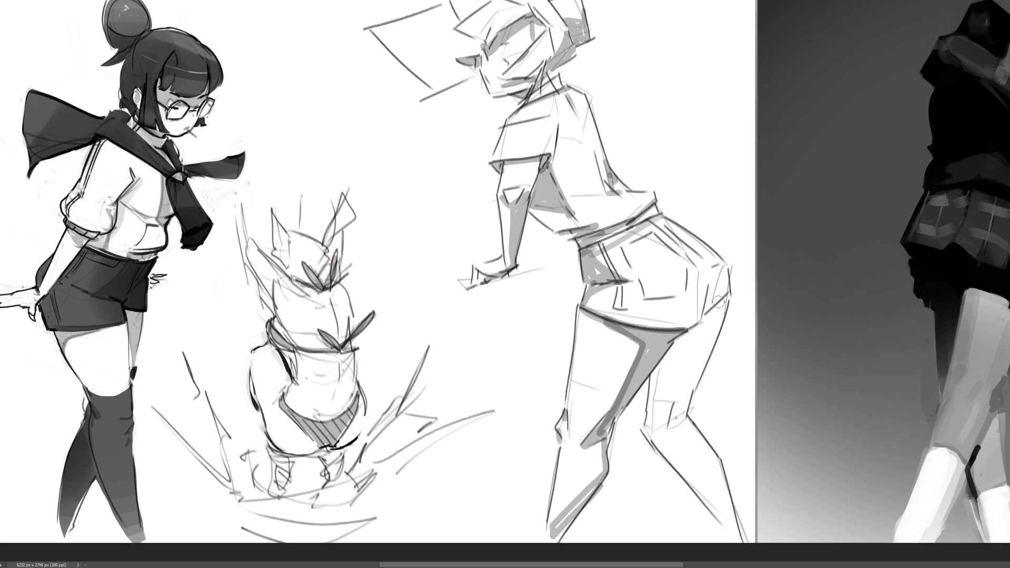
# Shade the shorts' right hem and side, back of the knee, calf, pocket and sleeve shadow.
pyautogui.moveTo(730, 299)
pyautogui.mouseDown()
pyautogui.moveTo(650, 382)
pyautogui.moveTo(646, 438)
pyautogui.moveTo(658, 445)
pyautogui.moveTo(669, 409)
pyautogui.moveTo(692, 391)
pyautogui.moveTo(708, 329)
pyautogui.moveTo(676, 358)
pyautogui.moveTo(656, 434)
pyautogui.moveTo(684, 364)
pyautogui.moveTo(695, 368)
pyautogui.moveTo(689, 379)
pyautogui.moveTo(681, 358)
pyautogui.mouseUp()
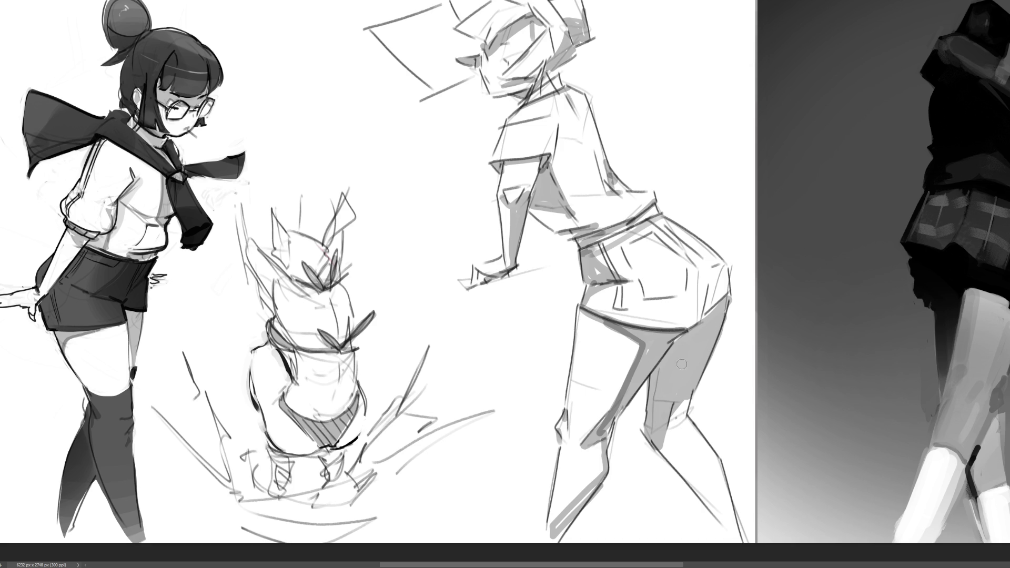
pyautogui.moveTo(691, 396)
pyautogui.mouseDown()
pyautogui.moveTo(667, 437)
pyautogui.moveTo(735, 519)
pyautogui.mouseUp()
pyautogui.moveTo(667, 438)
pyautogui.mouseDown()
pyautogui.moveTo(725, 533)
pyautogui.moveTo(735, 517)
pyautogui.moveTo(731, 531)
pyautogui.mouseUp()
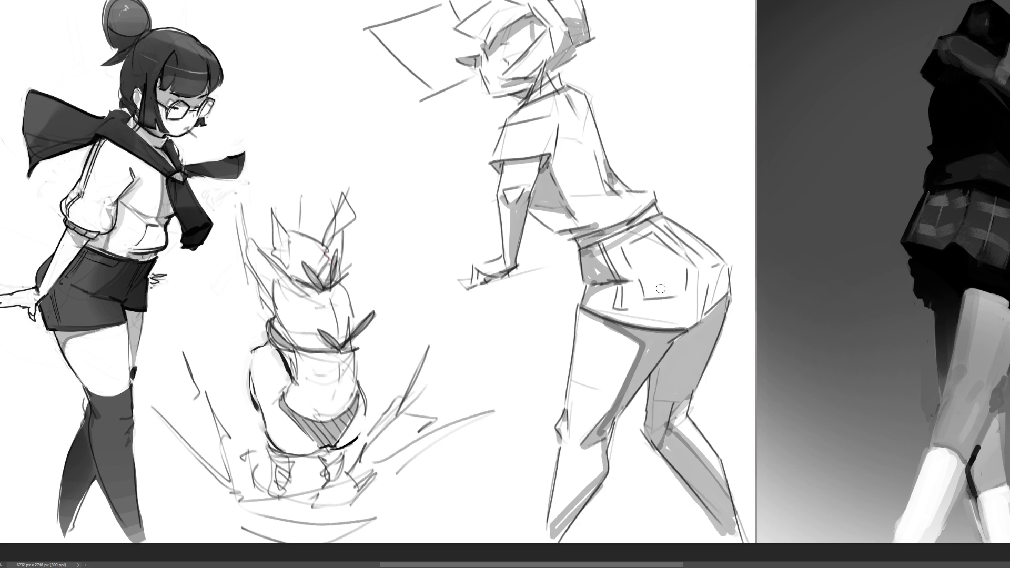
pyautogui.moveTo(709, 282)
pyautogui.mouseDown()
pyautogui.moveTo(714, 316)
pyautogui.moveTo(718, 305)
pyautogui.mouseUp()
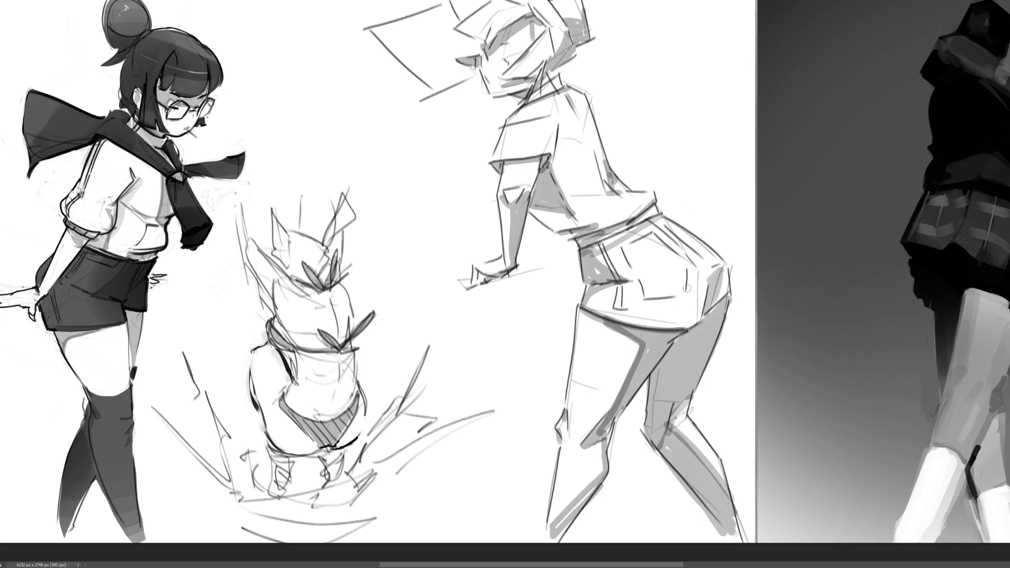
pyautogui.moveTo(625, 283); pyautogui.dragTo(652, 282)
pyautogui.moveTo(608, 241)
pyautogui.mouseDown()
pyautogui.moveTo(660, 214)
pyautogui.moveTo(603, 254)
pyautogui.mouseUp()
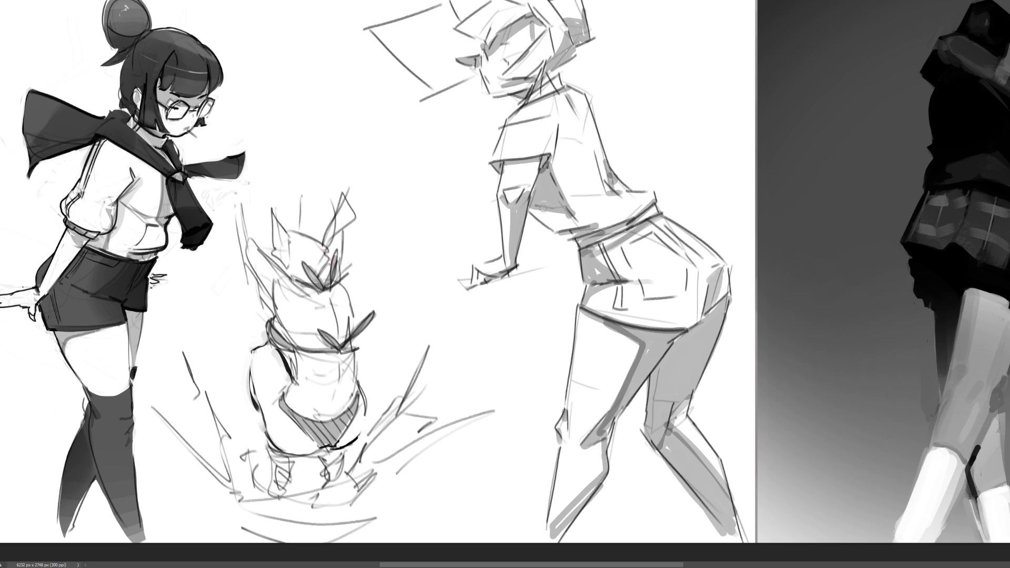
pyautogui.moveTo(506, 166)
pyautogui.mouseDown()
pyautogui.moveTo(536, 163)
pyautogui.moveTo(511, 164)
pyautogui.mouseUp()
# Shade the side of the shirt, neck, shoulder and face, and fill in dark hair.
pyautogui.moveTo(589, 127); pyautogui.dragTo(599, 168)
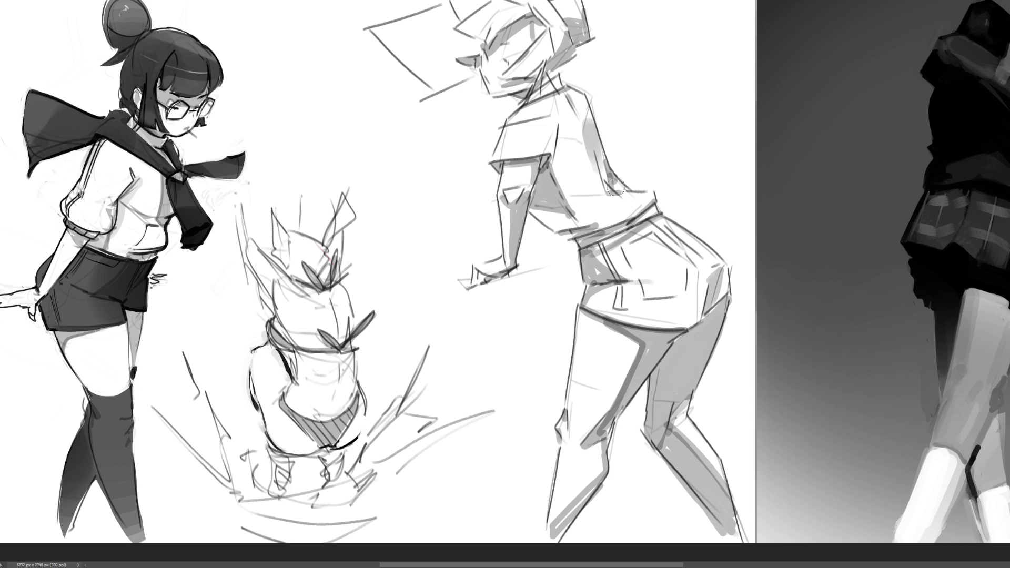
pyautogui.hotkey('ctrl', 'z')
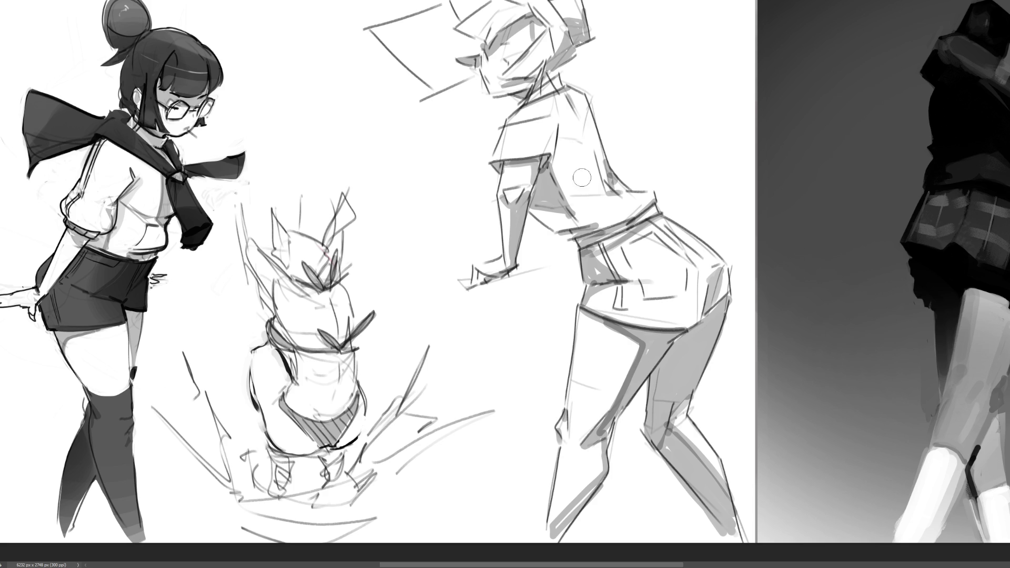
pyautogui.moveTo(564, 135)
pyautogui.mouseDown()
pyautogui.moveTo(566, 222)
pyautogui.moveTo(620, 220)
pyautogui.mouseUp()
pyautogui.hotkey('ctrl', 'z')
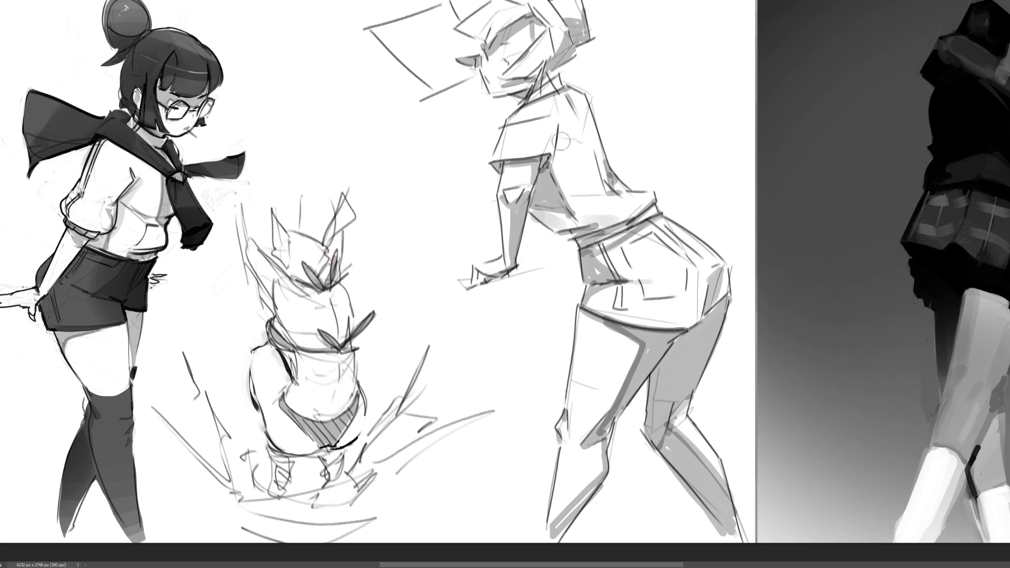
pyautogui.moveTo(558, 136); pyautogui.dragTo(579, 221)
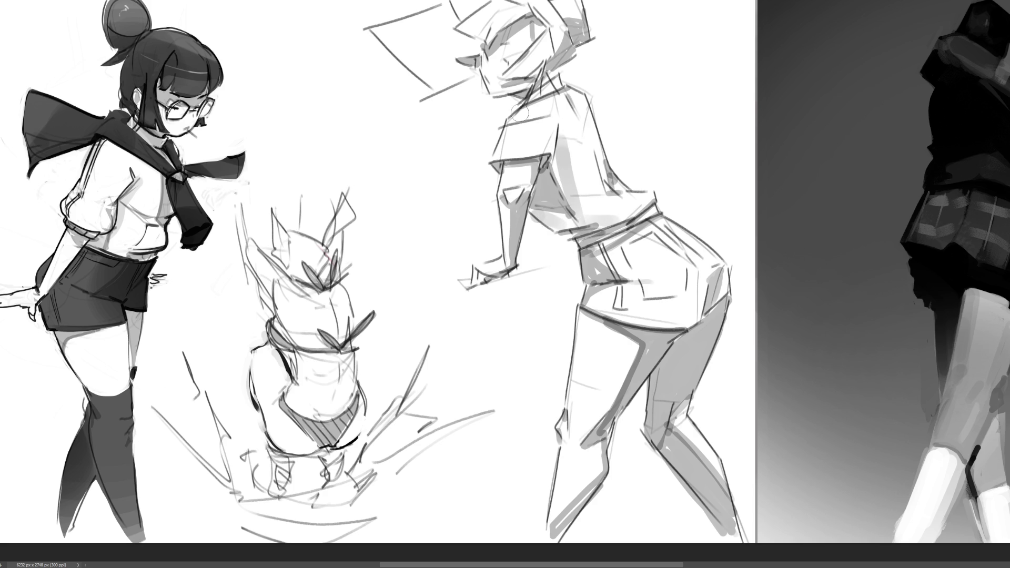
pyautogui.moveTo(523, 108); pyautogui.dragTo(526, 120)
pyautogui.moveTo(576, 69)
pyautogui.mouseDown()
pyautogui.moveTo(526, 113)
pyautogui.moveTo(555, 87)
pyautogui.moveTo(566, 40)
pyautogui.mouseUp()
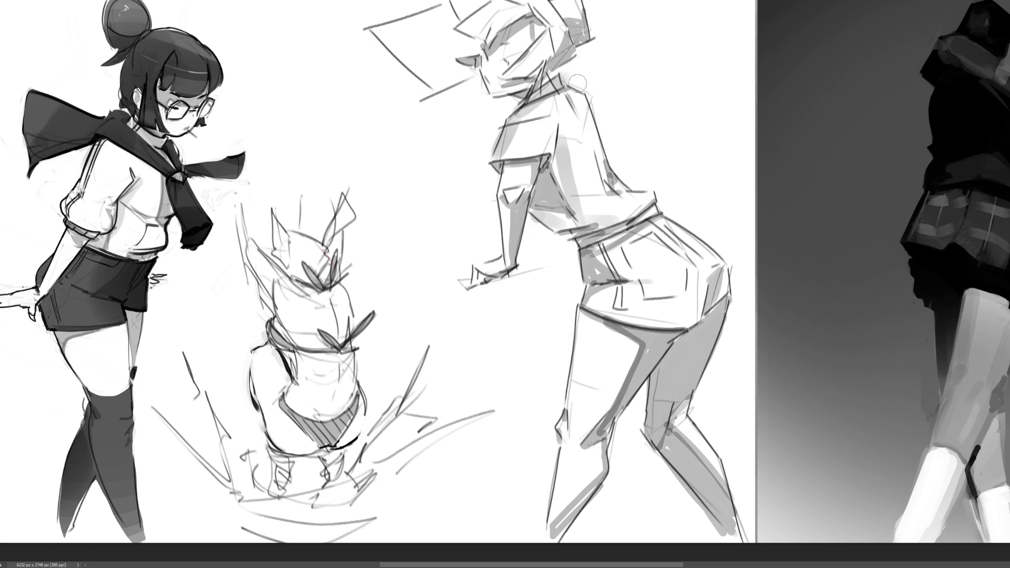
pyautogui.moveTo(517, 73)
pyautogui.mouseDown()
pyautogui.moveTo(563, 24)
pyautogui.moveTo(532, 74)
pyautogui.moveTo(547, 52)
pyautogui.mouseUp()
pyautogui.moveTo(557, 50)
pyautogui.mouseDown()
pyautogui.moveTo(539, 8)
pyautogui.moveTo(471, 29)
pyautogui.moveTo(506, 6)
pyautogui.moveTo(467, 25)
pyautogui.moveTo(542, 6)
pyautogui.moveTo(568, 32)
pyautogui.moveTo(585, 10)
pyautogui.moveTo(576, 8)
pyautogui.mouseUp()
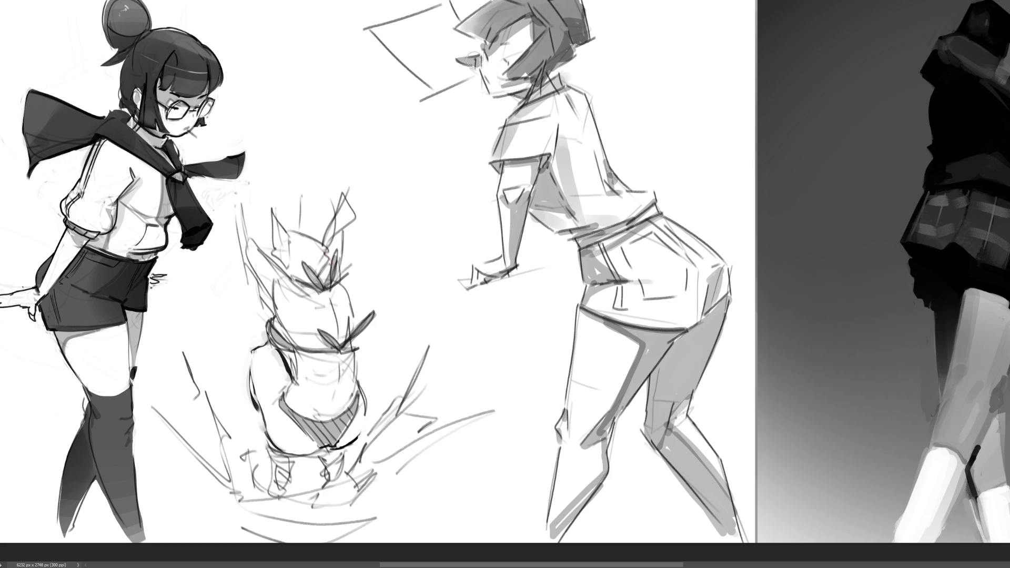
# Darken the fringe near the forehead, remove the stray dark fill, and draw the eye.
pyautogui.moveTo(472, 47)
pyautogui.mouseDown()
pyautogui.moveTo(457, 70)
pyautogui.moveTo(402, 50)
pyautogui.moveTo(437, 16)
pyautogui.moveTo(426, 31)
pyautogui.moveTo(434, 37)
pyautogui.moveTo(400, 34)
pyautogui.moveTo(451, 65)
pyautogui.mouseUp()
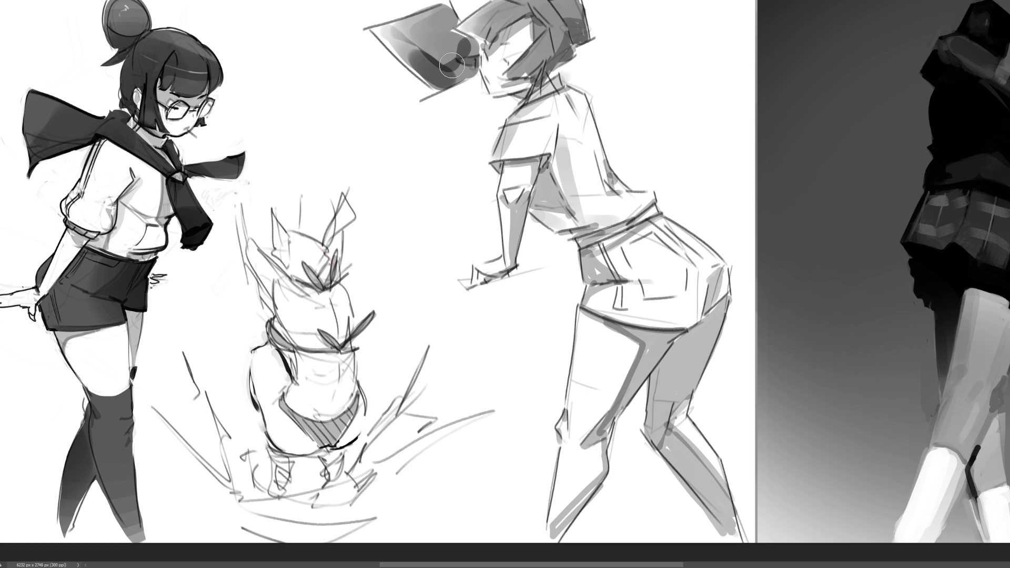
pyautogui.hotkey('ctrl', 'z')
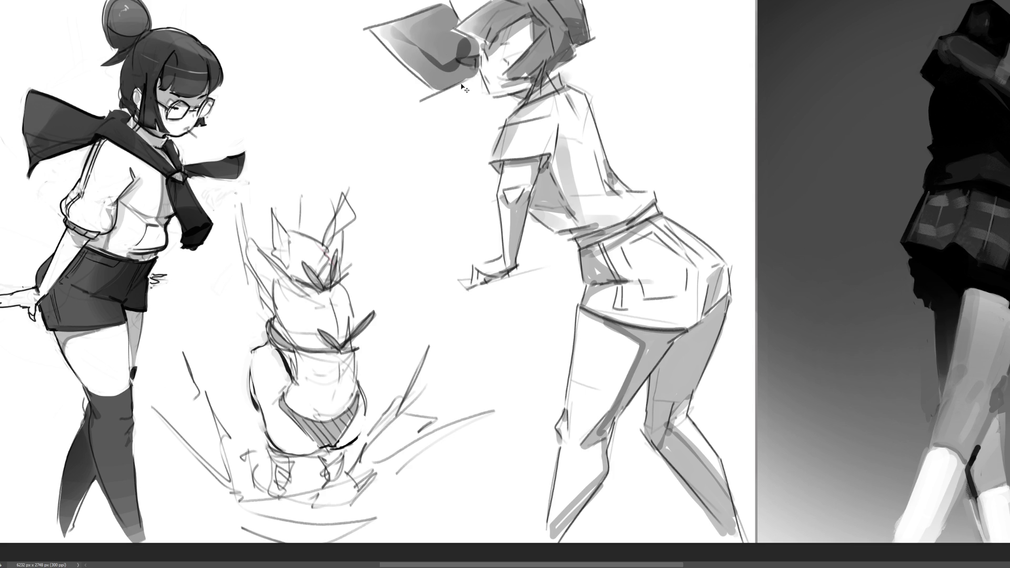
pyautogui.hotkey('ctrl', 'z')
pyautogui.hotkey('ctrl', 'z')
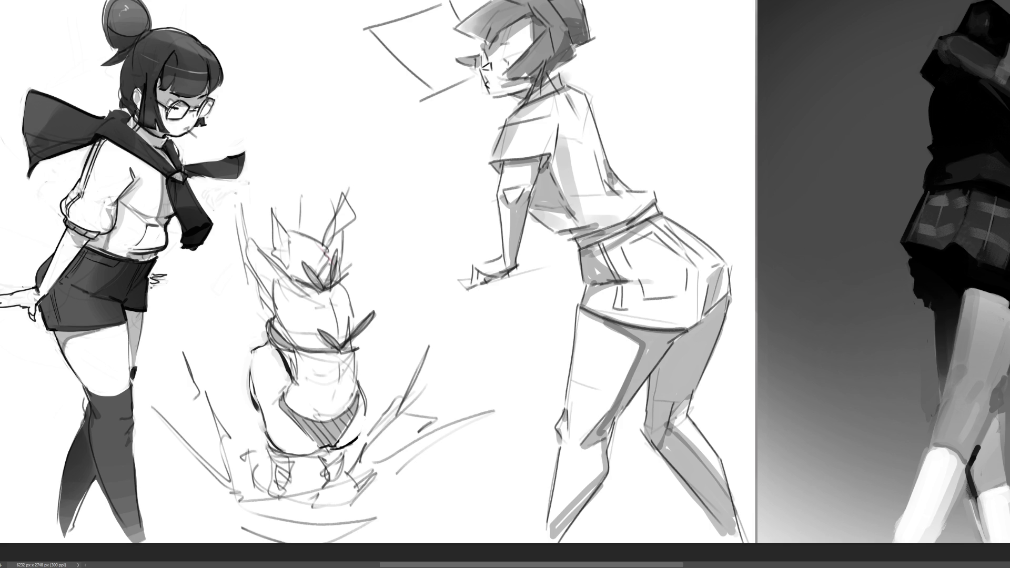
pyautogui.moveTo(500, 79)
pyautogui.mouseDown()
pyautogui.moveTo(543, 66)
pyautogui.moveTo(523, 16)
pyautogui.moveTo(490, 36)
pyautogui.moveTo(487, 52)
pyautogui.moveTo(469, 39)
pyautogui.moveTo(453, 60)
pyautogui.mouseUp()
# Draw a triangular nose, add hair strands on the right, and mark the neckline.
pyautogui.moveTo(454, 60); pyautogui.dragTo(478, 69)
pyautogui.moveTo(479, 56); pyautogui.dragTo(479, 69)
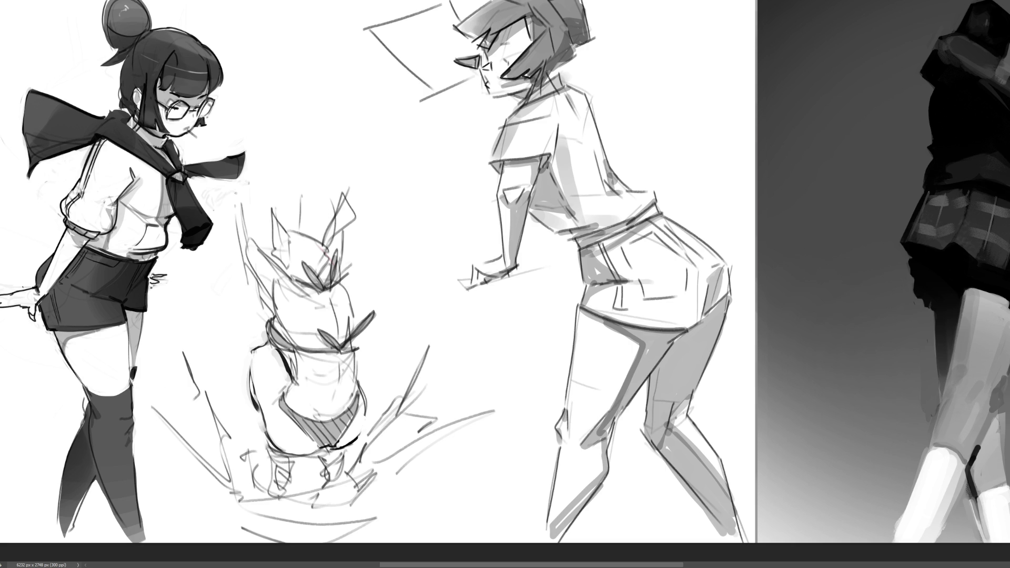
pyautogui.moveTo(549, 29); pyautogui.dragTo(558, 51)
pyautogui.moveTo(577, 1)
pyautogui.mouseDown()
pyautogui.moveTo(589, 20)
pyautogui.moveTo(572, 63)
pyautogui.moveTo(542, 77)
pyautogui.moveTo(568, 86)
pyautogui.mouseUp()
pyautogui.moveTo(492, 99); pyautogui.dragTo(525, 103)
pyautogui.hotkey('ctrl', 'z')
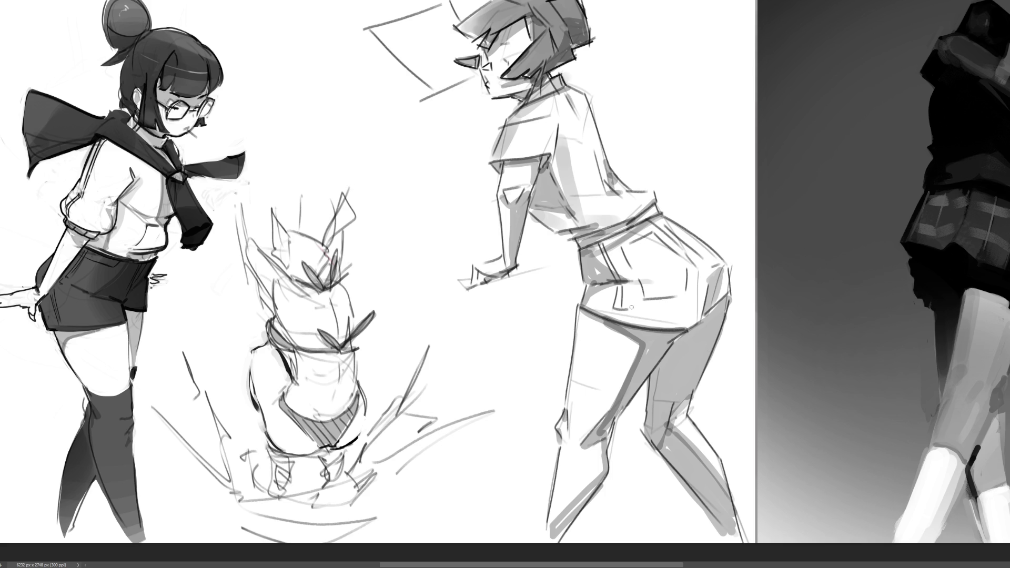
# Test grey tone on shorts, thigh and arm, undo it, fit the sheet with Ctrl+0, darken a hair strand.
pyautogui.moveTo(592, 303)
pyautogui.mouseDown()
pyautogui.moveTo(674, 306)
pyautogui.moveTo(621, 247)
pyautogui.moveTo(705, 303)
pyautogui.moveTo(684, 316)
pyautogui.moveTo(729, 266)
pyautogui.mouseUp()
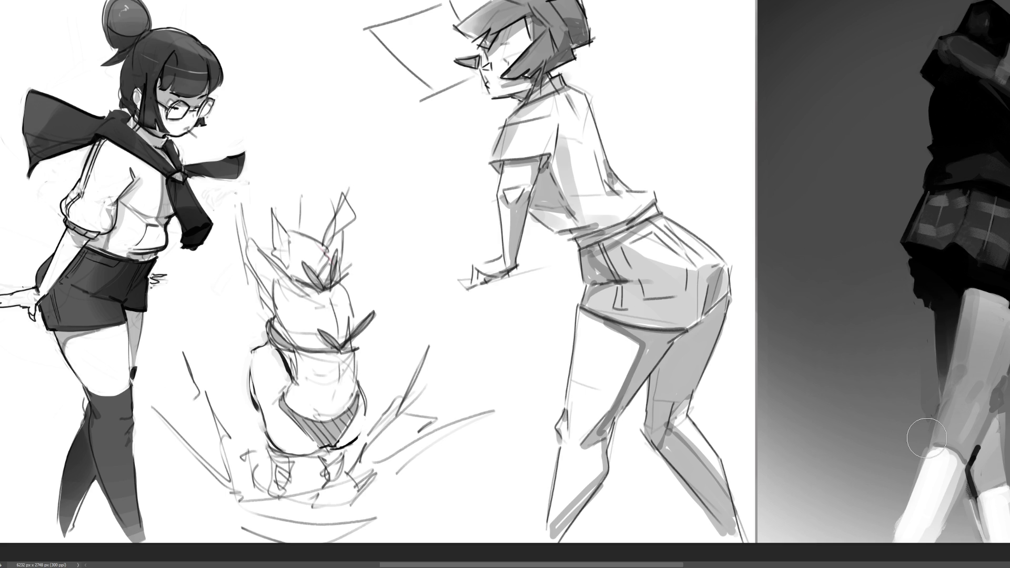
pyautogui.moveTo(616, 352)
pyautogui.mouseDown()
pyautogui.moveTo(579, 326)
pyautogui.moveTo(653, 363)
pyautogui.moveTo(589, 421)
pyautogui.moveTo(584, 369)
pyautogui.moveTo(566, 505)
pyautogui.moveTo(579, 452)
pyautogui.mouseUp()
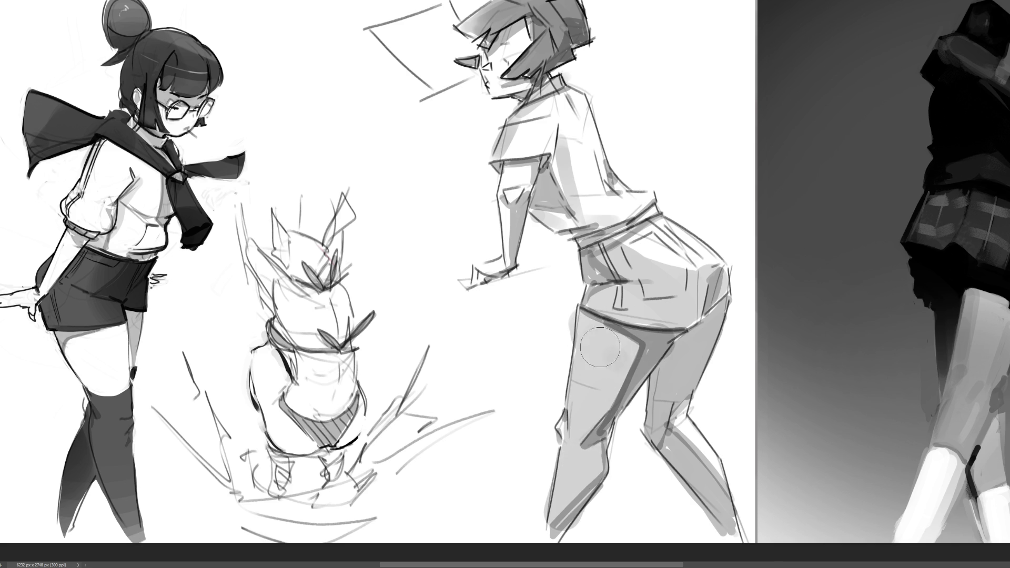
pyautogui.moveTo(518, 271)
pyautogui.mouseDown()
pyautogui.moveTo(479, 274)
pyautogui.moveTo(518, 189)
pyautogui.moveTo(537, 115)
pyautogui.moveTo(550, 210)
pyautogui.moveTo(574, 121)
pyautogui.moveTo(595, 226)
pyautogui.moveTo(618, 191)
pyautogui.moveTo(508, 44)
pyautogui.moveTo(521, 67)
pyautogui.moveTo(595, 43)
pyautogui.mouseUp()
pyautogui.hotkey('ctrl', 'z')
pyautogui.hotkey('ctrl', 'z')
pyautogui.hotkey('ctrl', 'z')
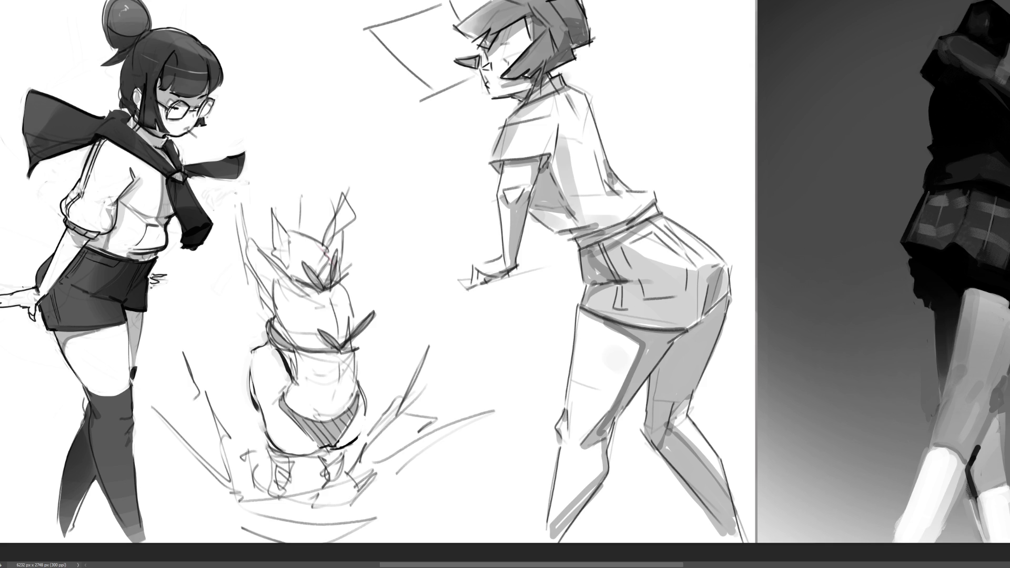
pyautogui.hotkey('ctrl', '0')
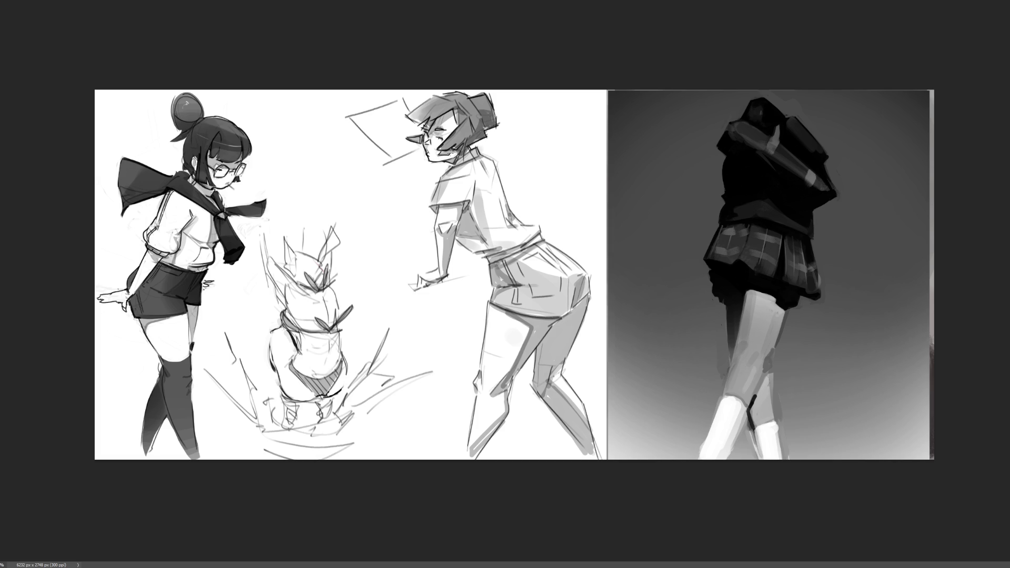
pyautogui.moveTo(455, 111); pyautogui.dragTo(408, 119)
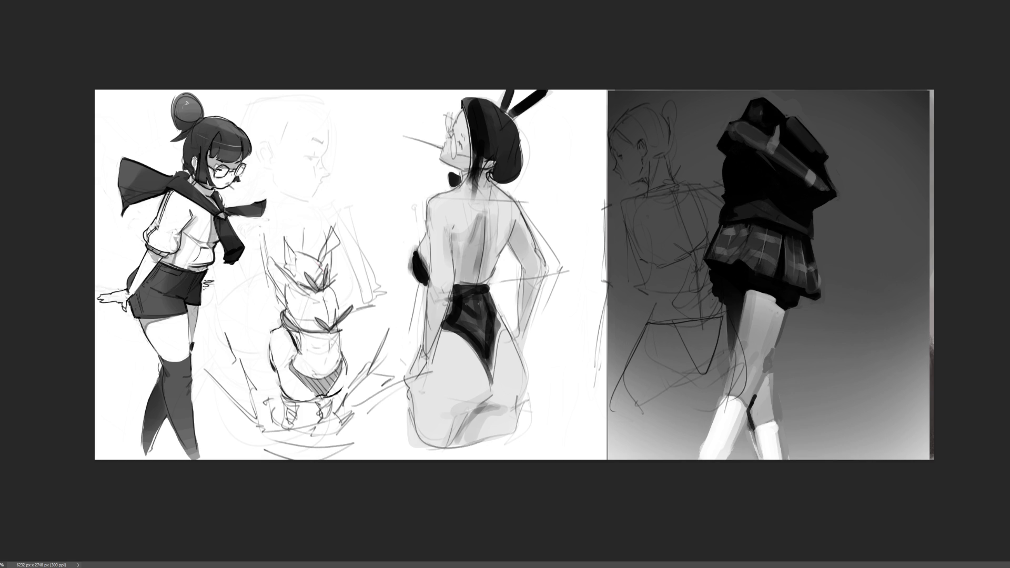
# Zoom in on the bunny-suit sketch and scroll the view left.
pyautogui.hotkey('ctrl', '+')
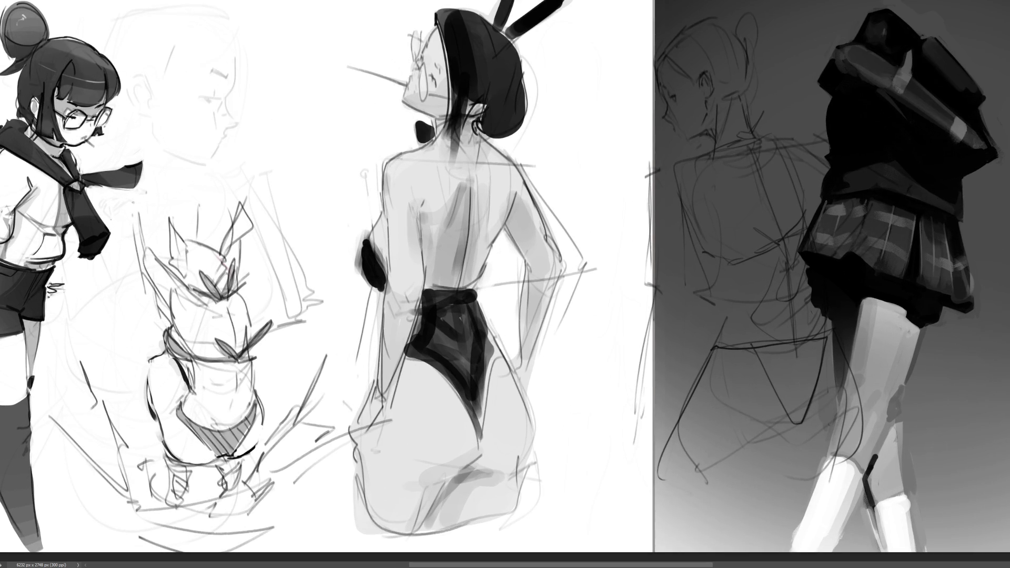
pyautogui.hscroll(-5, 506, 285)
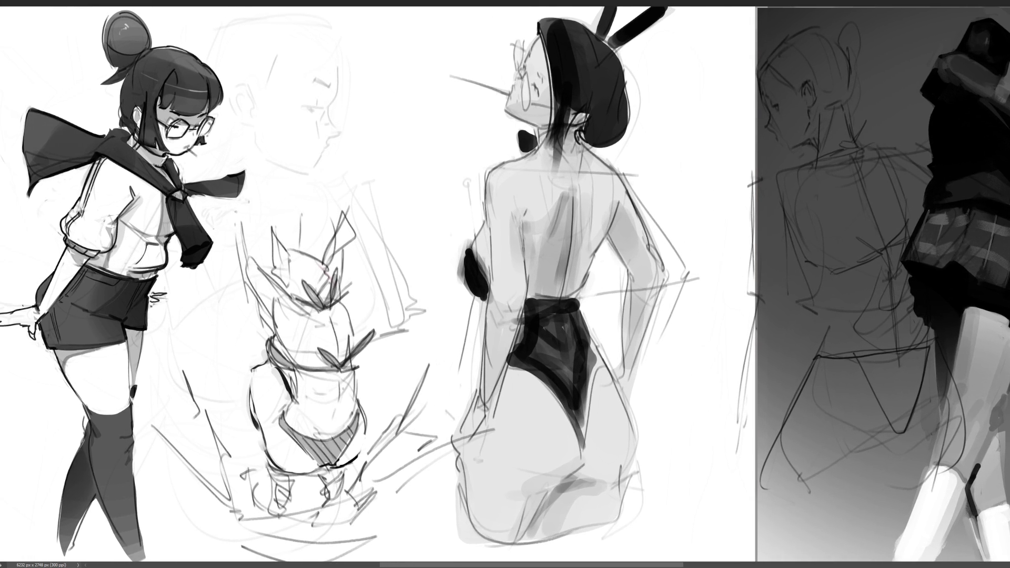
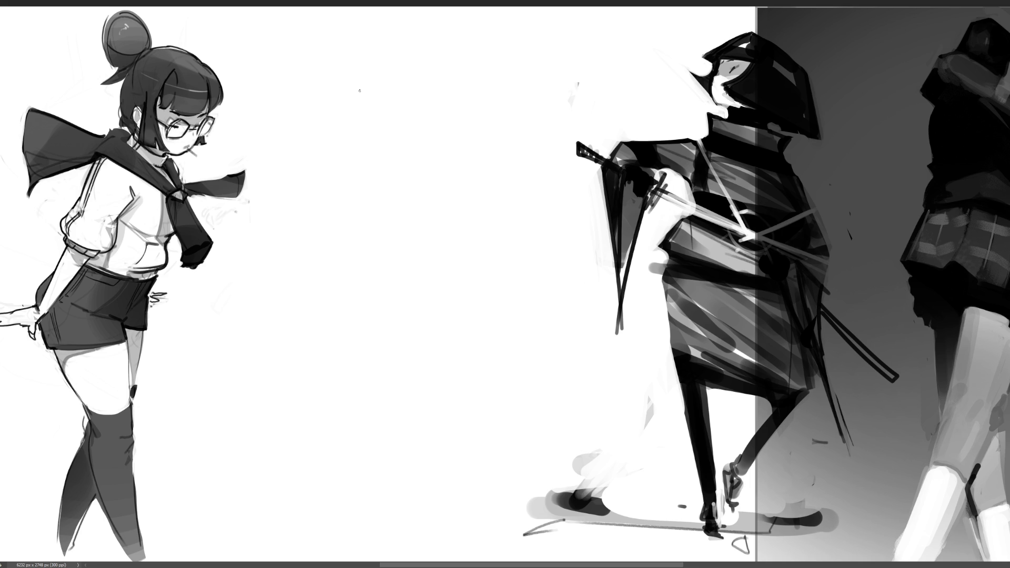
# Rough in the body stroke, an eyebrow and loose lines around and under the box head.
pyautogui.moveTo(356, 95)
pyautogui.mouseDown()
pyautogui.moveTo(362, 143)
pyautogui.moveTo(388, 69)
pyautogui.moveTo(411, 144)
pyautogui.moveTo(411, 134)
pyautogui.moveTo(368, 117)
pyautogui.moveTo(386, 102)
pyautogui.moveTo(387, 130)
pyautogui.moveTo(374, 125)
pyautogui.moveTo(374, 134)
pyautogui.moveTo(385, 127)
pyautogui.mouseUp()
pyautogui.moveTo(389, 80)
pyautogui.mouseDown()
pyautogui.moveTo(382, 92)
pyautogui.moveTo(374, 84)
pyautogui.mouseUp()
pyautogui.moveTo(421, 36); pyautogui.dragTo(362, 87)
pyautogui.moveTo(399, 55)
pyautogui.mouseDown()
pyautogui.moveTo(456, 74)
pyautogui.moveTo(446, 123)
pyautogui.mouseUp()
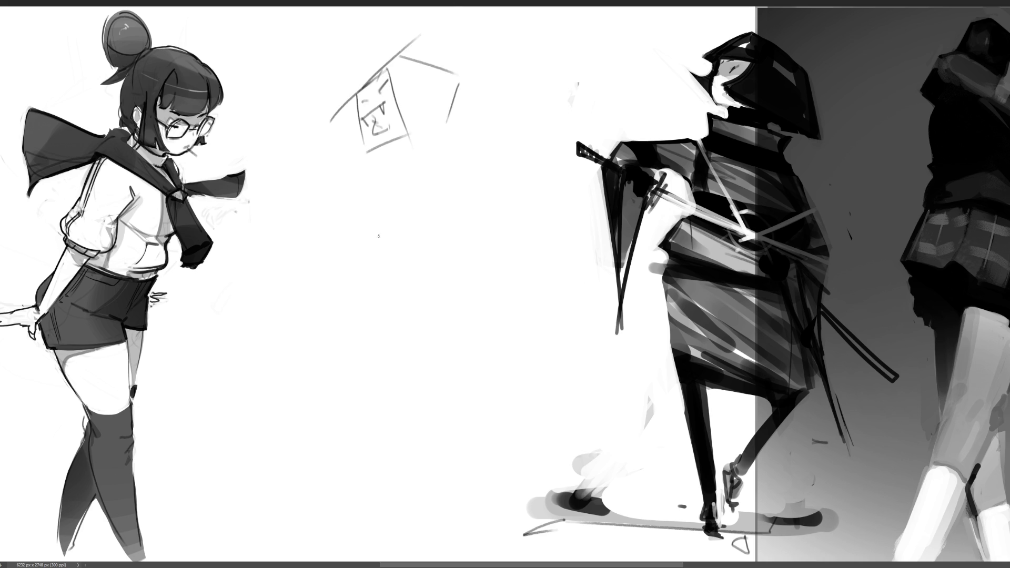
pyautogui.moveTo(366, 153); pyautogui.dragTo(423, 148)
# Sketch the torso and arm line, two leg lines, a foot and a triangular hand on the left.
pyautogui.moveTo(459, 135)
pyautogui.mouseDown()
pyautogui.moveTo(451, 129)
pyautogui.moveTo(438, 213)
pyautogui.mouseUp()
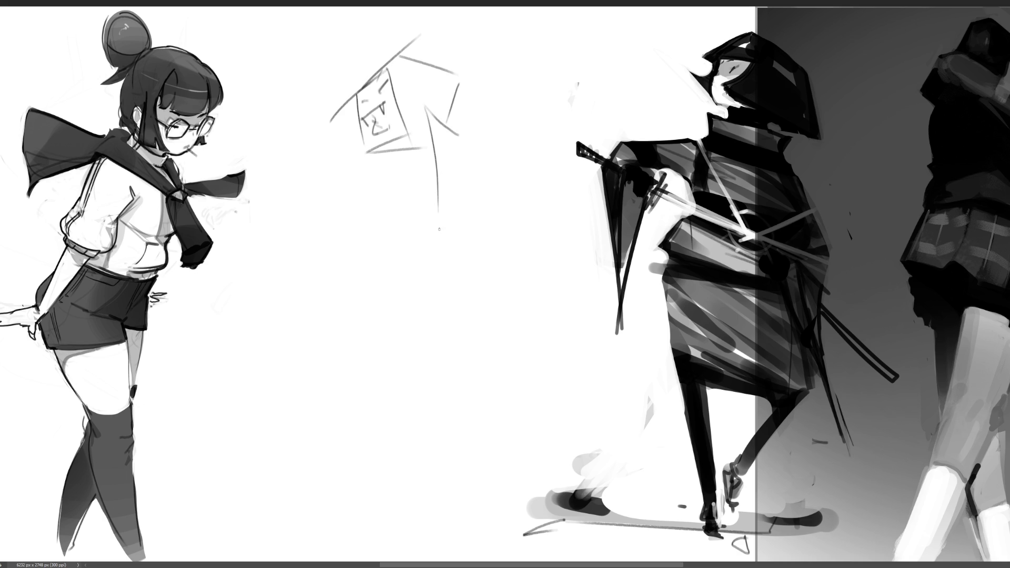
pyautogui.moveTo(398, 175)
pyautogui.mouseDown()
pyautogui.moveTo(458, 223)
pyautogui.moveTo(382, 191)
pyautogui.moveTo(365, 223)
pyautogui.mouseUp()
pyautogui.moveTo(400, 178); pyautogui.dragTo(380, 213)
pyautogui.moveTo(365, 222)
pyautogui.mouseDown()
pyautogui.moveTo(400, 233)
pyautogui.moveTo(373, 239)
pyautogui.moveTo(384, 234)
pyautogui.mouseUp()
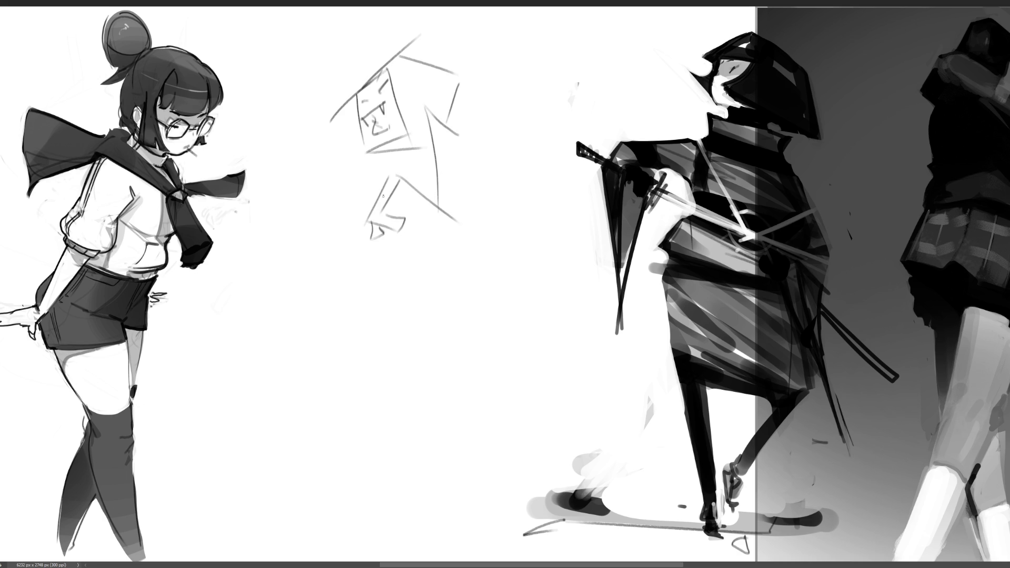
pyautogui.moveTo(325, 136)
pyautogui.mouseDown()
pyautogui.moveTo(313, 172)
pyautogui.moveTo(337, 155)
pyautogui.moveTo(320, 189)
pyautogui.moveTo(339, 173)
pyautogui.moveTo(375, 186)
pyautogui.moveTo(370, 166)
pyautogui.moveTo(419, 157)
pyautogui.mouseUp()
# Add sweeping strokes around the figure's head, including a long diagonal across the top right.
pyautogui.moveTo(402, 36); pyautogui.dragTo(357, 90)
pyautogui.moveTo(424, 24); pyautogui.dragTo(467, 80)
pyautogui.moveTo(382, 45); pyautogui.dragTo(327, 68)
pyautogui.moveTo(286, 81); pyautogui.dragTo(315, 114)
pyautogui.moveTo(398, 15)
pyautogui.mouseDown()
pyautogui.moveTo(465, 116)
pyautogui.moveTo(448, 129)
pyautogui.moveTo(437, 162)
pyautogui.mouseUp()
# Sketch peaked, diagonal and bent limb lines extending to the right.
pyautogui.moveTo(449, 123)
pyautogui.mouseDown()
pyautogui.moveTo(584, 32)
pyautogui.moveTo(619, 114)
pyautogui.moveTo(547, 122)
pyautogui.mouseUp()
pyautogui.moveTo(495, 132); pyautogui.dragTo(532, 215)
pyautogui.moveTo(581, 142); pyautogui.dragTo(525, 229)
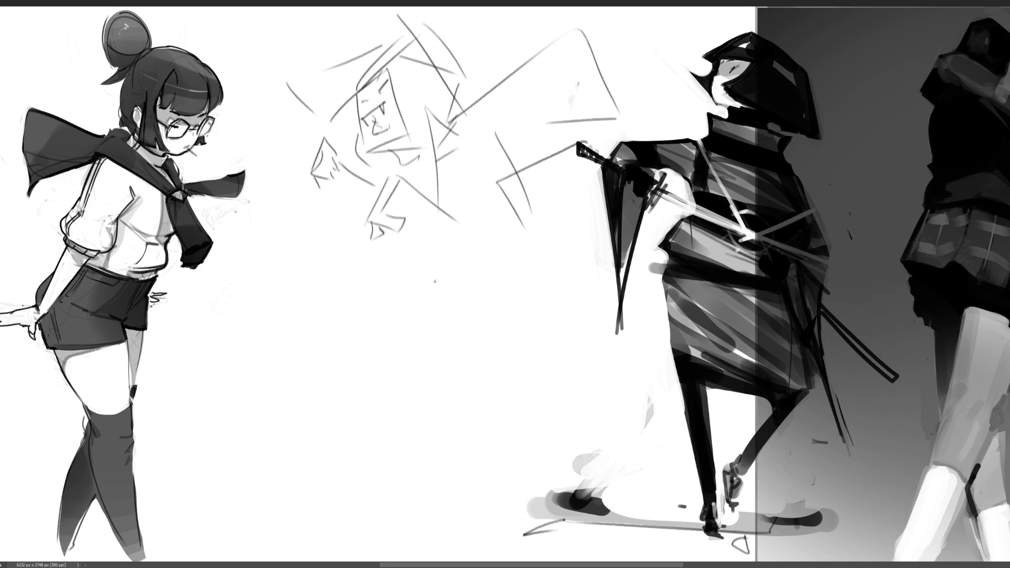
# Block in the lower body with a hooked diagonal and a long leg reaching the canvas bottom.
pyautogui.moveTo(396, 303)
pyautogui.mouseDown()
pyautogui.moveTo(494, 359)
pyautogui.moveTo(457, 260)
pyautogui.moveTo(538, 290)
pyautogui.mouseUp()
pyautogui.moveTo(528, 219)
pyautogui.mouseDown()
pyautogui.moveTo(540, 335)
pyautogui.moveTo(487, 341)
pyautogui.mouseUp()
pyautogui.moveTo(401, 318)
pyautogui.mouseDown()
pyautogui.moveTo(489, 357)
pyautogui.moveTo(552, 401)
pyautogui.moveTo(520, 402)
pyautogui.mouseUp()
pyautogui.moveTo(433, 236); pyautogui.dragTo(435, 252)
pyautogui.moveTo(441, 333)
pyautogui.mouseDown()
pyautogui.moveTo(436, 452)
pyautogui.moveTo(481, 518)
pyautogui.moveTo(493, 404)
pyautogui.mouseUp()
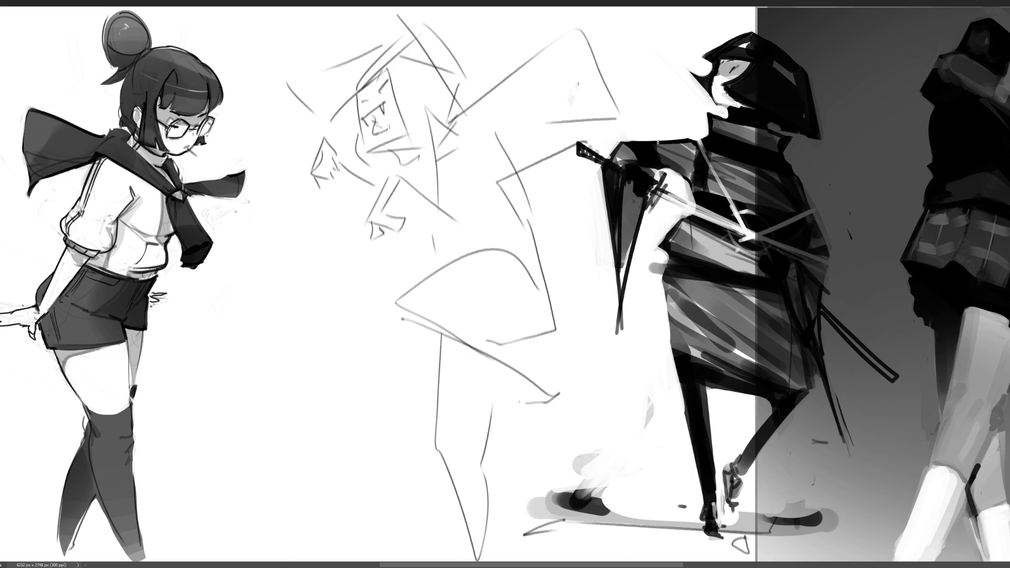
pyautogui.hotkey('ctrl', 't')
# Shrink the rough middle sketch, move it higher and commit, then add an eyebrow stroke.
pyautogui.moveTo(624, 6); pyautogui.dragTo(561, 101)
pyautogui.moveTo(492, 165); pyautogui.dragTo(494, 95)
pyautogui.press('Return')
pyautogui.press('b')
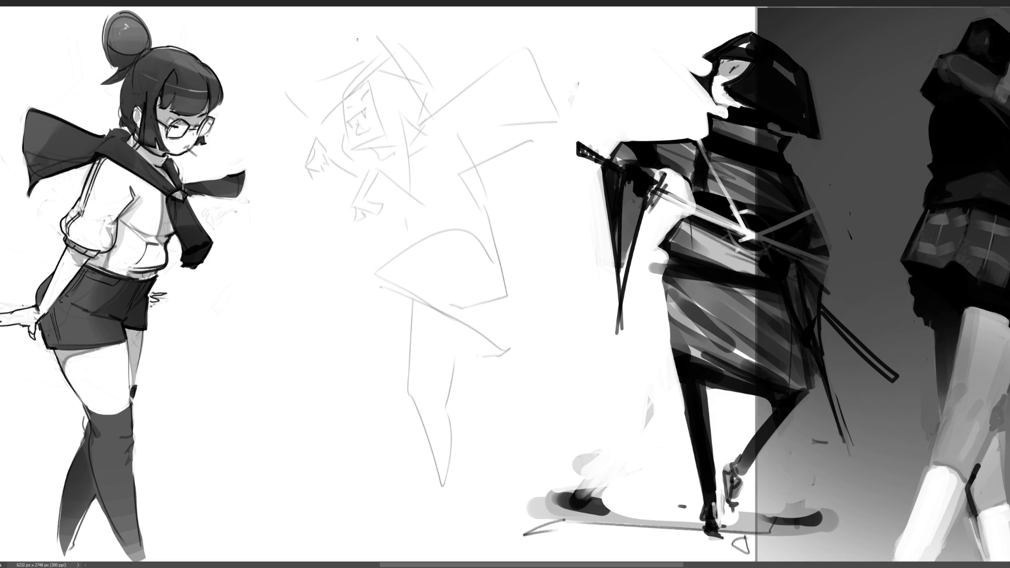
pyautogui.moveTo(360, 100); pyautogui.dragTo(368, 94)
# Draw the eye shading, screaming mouth with fangs and face edges, undoing one stray edge stroke.
pyautogui.moveTo(356, 90); pyautogui.dragTo(364, 85)
pyautogui.moveTo(347, 122)
pyautogui.mouseDown()
pyautogui.moveTo(368, 108)
pyautogui.moveTo(357, 135)
pyautogui.moveTo(371, 134)
pyautogui.mouseUp()
pyautogui.moveTo(369, 119)
pyautogui.mouseDown()
pyautogui.moveTo(372, 128)
pyautogui.moveTo(358, 125)
pyautogui.moveTo(368, 134)
pyautogui.mouseUp()
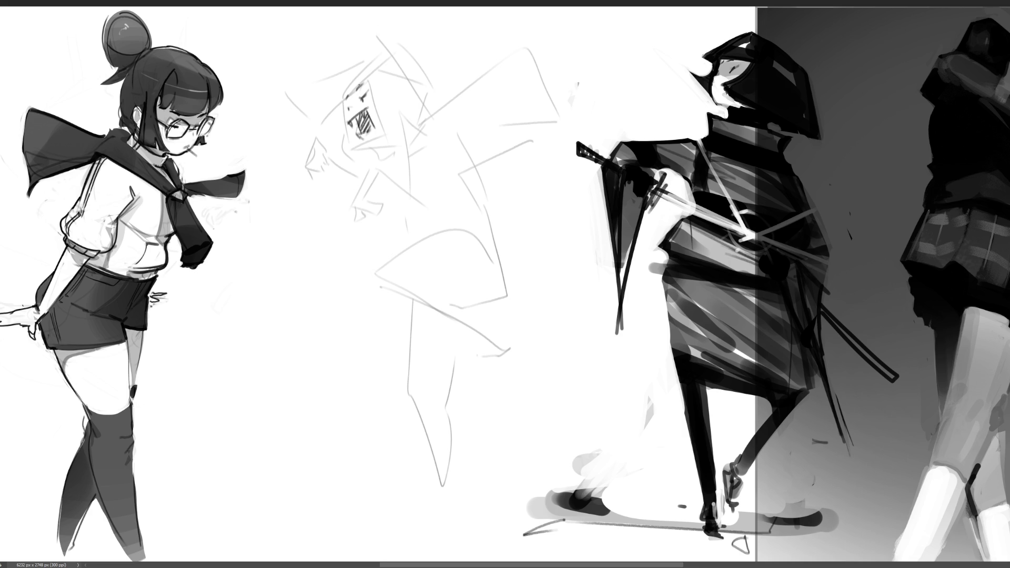
pyautogui.moveTo(346, 100); pyautogui.dragTo(343, 110)
pyautogui.moveTo(349, 128)
pyautogui.mouseDown()
pyautogui.moveTo(367, 149)
pyautogui.moveTo(409, 117)
pyautogui.mouseUp()
pyautogui.hotkey('ctrl', 'z')
pyautogui.hotkey('ctrl', 'z')
pyautogui.hotkey('ctrl', 'z')
pyautogui.moveTo(356, 148); pyautogui.dragTo(386, 146)
# Curve the face's left edge and outline a peaked hood with a line to its right.
pyautogui.moveTo(350, 75)
pyautogui.mouseDown()
pyautogui.moveTo(343, 100)
pyautogui.moveTo(390, 69)
pyautogui.moveTo(396, 92)
pyautogui.moveTo(415, 85)
pyautogui.moveTo(395, 109)
pyautogui.mouseUp()
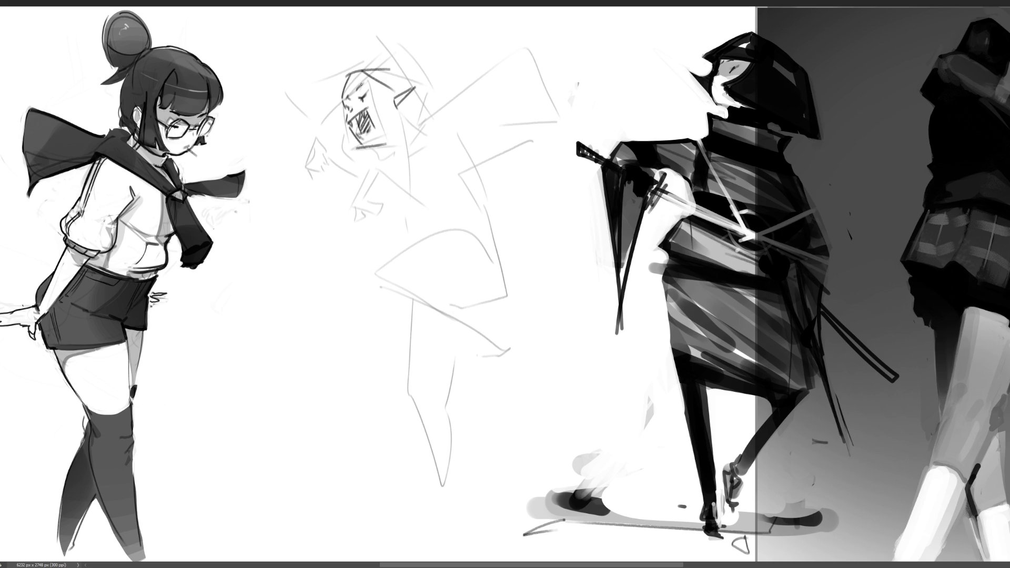
pyautogui.moveTo(348, 75)
pyautogui.mouseDown()
pyautogui.moveTo(292, 114)
pyautogui.moveTo(338, 121)
pyautogui.moveTo(351, 143)
pyautogui.mouseUp()
pyautogui.moveTo(334, 77)
pyautogui.mouseDown()
pyautogui.moveTo(382, 48)
pyautogui.moveTo(430, 91)
pyautogui.moveTo(403, 138)
pyautogui.mouseUp()
pyautogui.moveTo(409, 98); pyautogui.dragTo(405, 129)
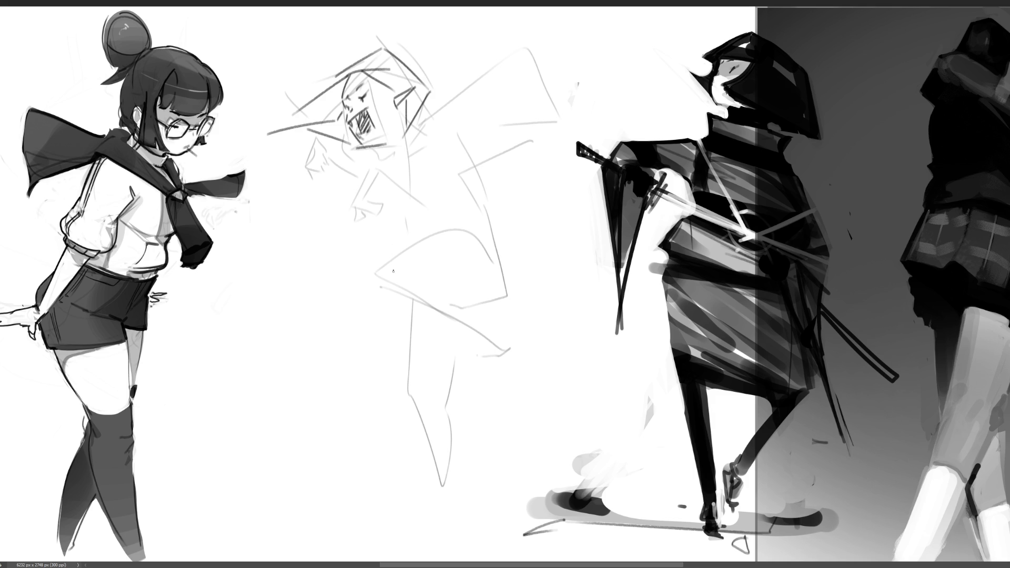
# Draw the tall peaked outline, a jaw line, zigzags and a hooked line right of the head.
pyautogui.moveTo(277, 96)
pyautogui.mouseDown()
pyautogui.moveTo(263, 135)
pyautogui.moveTo(307, 46)
pyautogui.moveTo(312, 98)
pyautogui.mouseUp()
pyautogui.moveTo(382, 147); pyautogui.dragTo(395, 157)
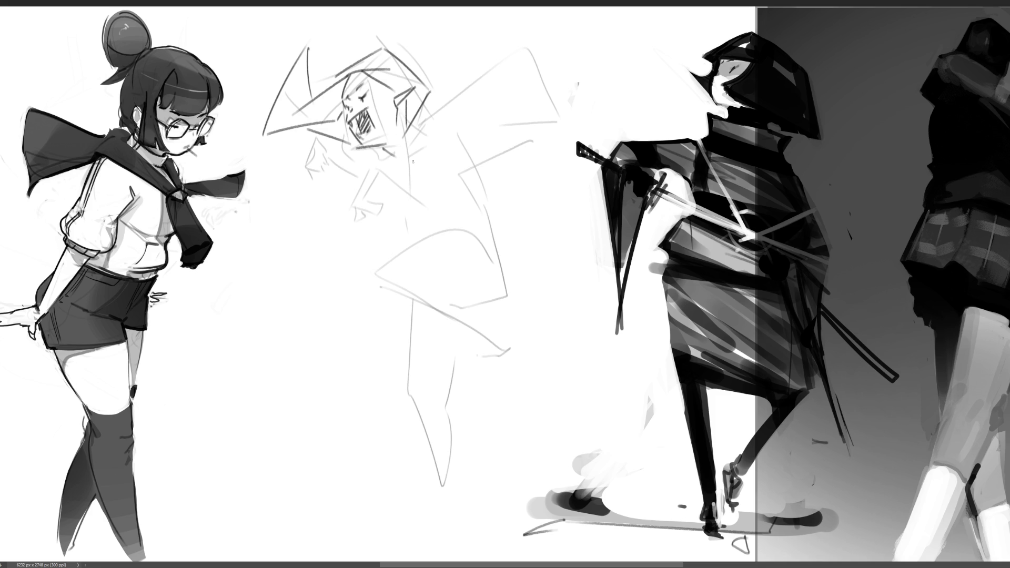
pyautogui.moveTo(407, 158)
pyautogui.mouseDown()
pyautogui.moveTo(424, 107)
pyautogui.moveTo(404, 159)
pyautogui.mouseUp()
pyautogui.moveTo(404, 159); pyautogui.dragTo(474, 150)
# Sweep long diagonal cape lines up and down to the right of the head.
pyautogui.moveTo(442, 108)
pyautogui.mouseDown()
pyautogui.moveTo(466, 130)
pyautogui.moveTo(482, 103)
pyautogui.moveTo(582, 33)
pyautogui.mouseUp()
pyautogui.moveTo(574, 45); pyautogui.dragTo(658, 101)
pyautogui.moveTo(477, 150); pyautogui.dragTo(584, 202)
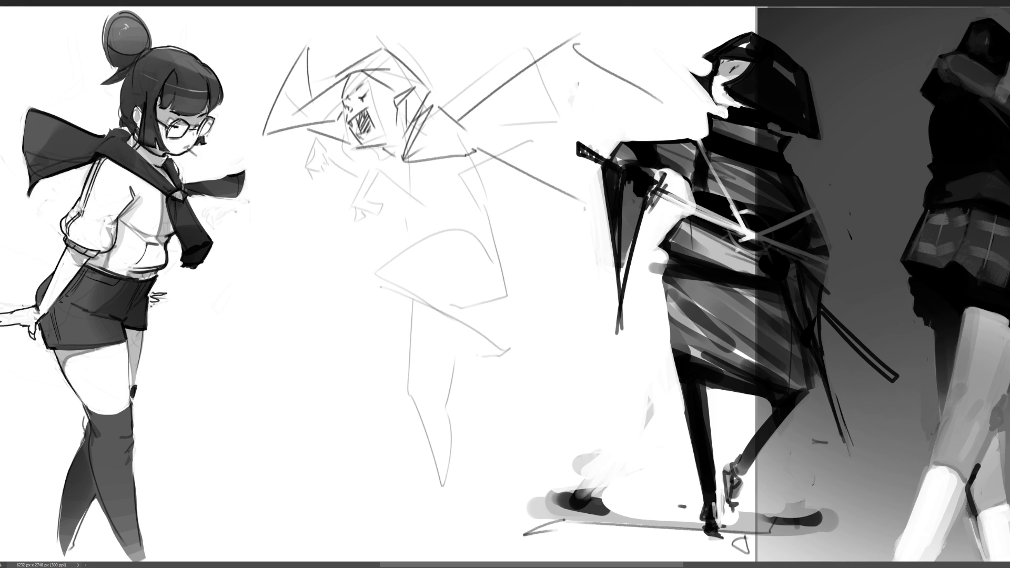
pyautogui.moveTo(509, 175); pyautogui.dragTo(487, 192)
# Try a darker jaw stroke, undo it, and sketch a clawed fist below the arm.
pyautogui.moveTo(387, 146)
pyautogui.mouseDown()
pyautogui.moveTo(400, 161)
pyautogui.moveTo(375, 169)
pyautogui.moveTo(403, 160)
pyautogui.moveTo(418, 192)
pyautogui.moveTo(387, 191)
pyautogui.mouseUp()
pyautogui.hotkey('ctrl', 'z')
pyautogui.hotkey('ctrl', 'z')
pyautogui.hotkey('ctrl', 'z')
pyautogui.hotkey('ctrl', 'z')
pyautogui.moveTo(360, 189)
pyautogui.mouseDown()
pyautogui.moveTo(348, 214)
pyautogui.moveTo(363, 226)
pyautogui.moveTo(380, 213)
pyautogui.mouseUp()
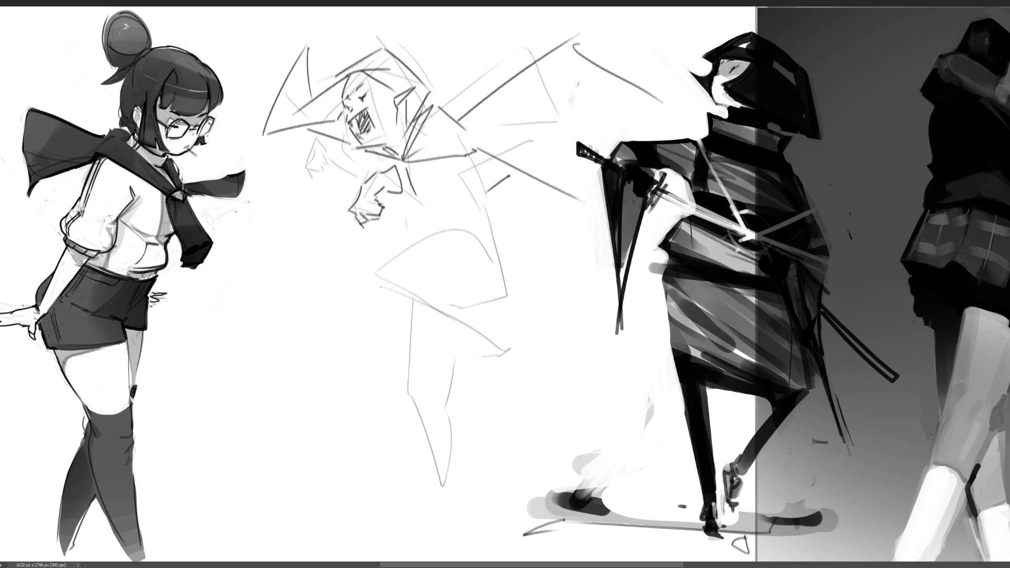
# Sketch a second clawed fist beside the face and block in body lines under the fists.
pyautogui.moveTo(312, 148)
pyautogui.mouseDown()
pyautogui.moveTo(311, 178)
pyautogui.moveTo(335, 160)
pyautogui.moveTo(326, 144)
pyautogui.moveTo(347, 156)
pyautogui.moveTo(344, 176)
pyautogui.mouseUp()
pyautogui.moveTo(331, 179)
pyautogui.mouseDown()
pyautogui.moveTo(348, 183)
pyautogui.moveTo(354, 173)
pyautogui.mouseUp()
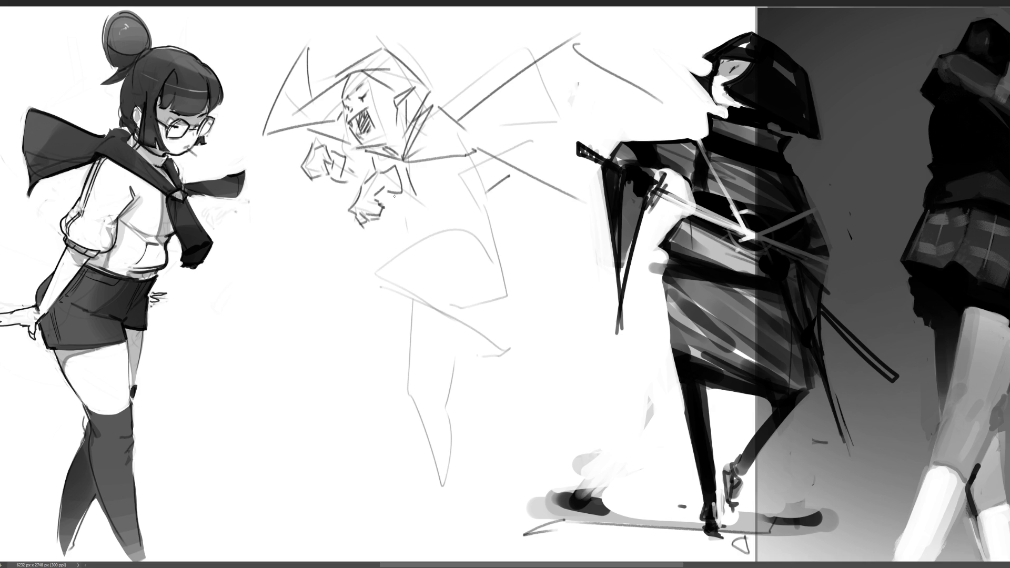
pyautogui.moveTo(385, 191)
pyautogui.mouseDown()
pyautogui.moveTo(425, 217)
pyautogui.moveTo(438, 205)
pyautogui.moveTo(458, 221)
pyautogui.mouseUp()
pyautogui.moveTo(445, 168); pyautogui.dragTo(453, 210)
pyautogui.moveTo(473, 151); pyautogui.dragTo(496, 229)
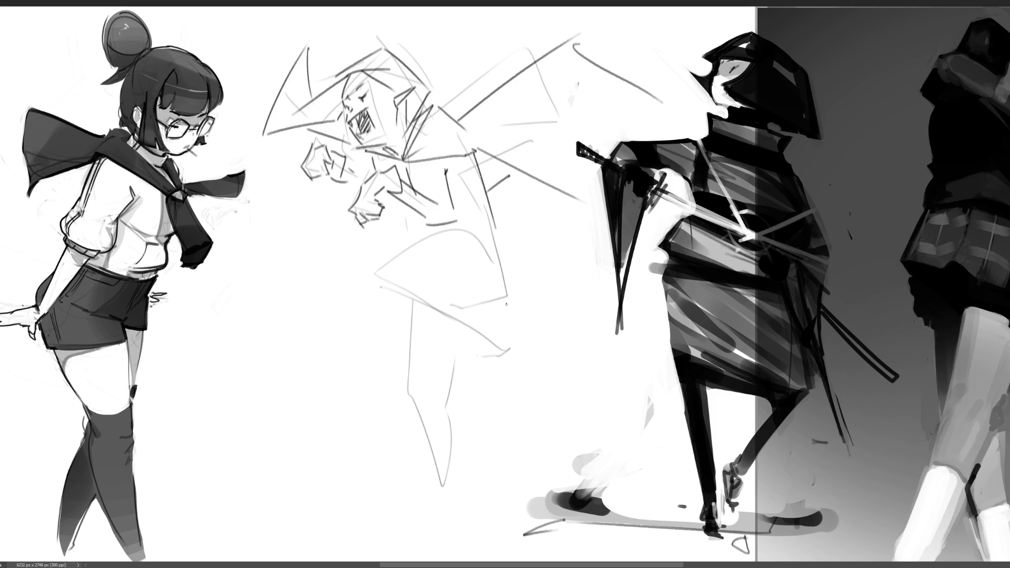
pyautogui.moveTo(388, 163); pyautogui.dragTo(405, 215)
# Undo a stray waist stroke, darken the robe diagonals and draw a dark arch for the skirt top.
pyautogui.moveTo(407, 211)
pyautogui.mouseDown()
pyautogui.moveTo(428, 226)
pyautogui.moveTo(404, 230)
pyautogui.mouseUp()
pyautogui.hotkey('ctrl', 'z')
pyautogui.moveTo(474, 156); pyautogui.dragTo(498, 256)
pyautogui.moveTo(451, 186); pyautogui.dragTo(477, 212)
pyautogui.moveTo(405, 252); pyautogui.dragTo(491, 267)
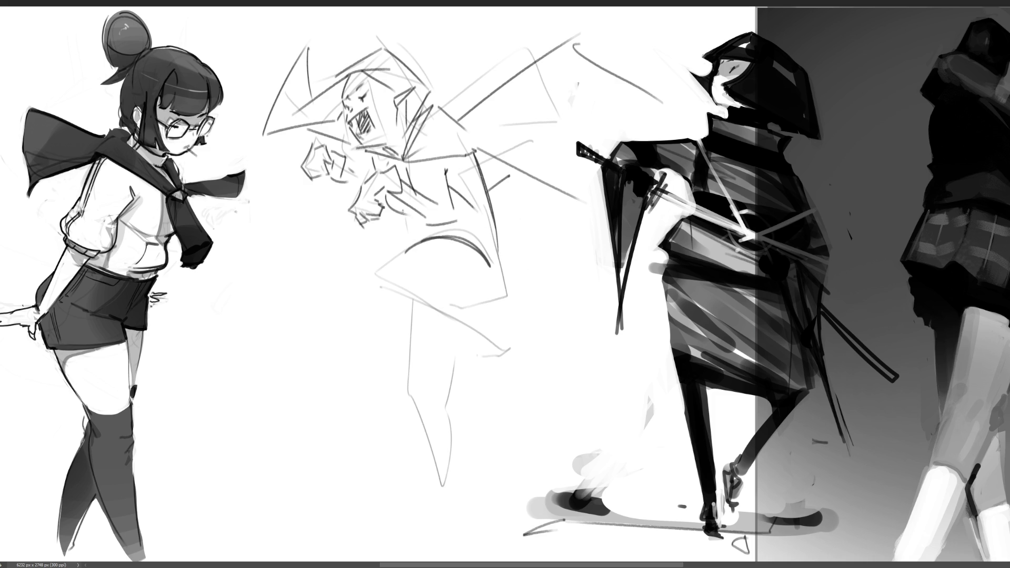
pyautogui.moveTo(420, 227); pyautogui.dragTo(426, 241)
# Outline the skirt's edges with diagonals across it and start the kicking leg's curve and shin.
pyautogui.moveTo(498, 233); pyautogui.dragTo(492, 301)
pyautogui.moveTo(408, 248)
pyautogui.mouseDown()
pyautogui.moveTo(357, 285)
pyautogui.moveTo(362, 293)
pyautogui.moveTo(499, 358)
pyautogui.mouseUp()
pyautogui.moveTo(400, 277)
pyautogui.mouseDown()
pyautogui.moveTo(426, 287)
pyautogui.moveTo(501, 356)
pyautogui.mouseUp()
pyautogui.moveTo(444, 306); pyautogui.dragTo(497, 297)
pyautogui.moveTo(418, 231); pyautogui.dragTo(409, 249)
pyautogui.moveTo(392, 314)
pyautogui.mouseDown()
pyautogui.moveTo(380, 352)
pyautogui.moveTo(394, 387)
pyautogui.moveTo(483, 309)
pyautogui.mouseUp()
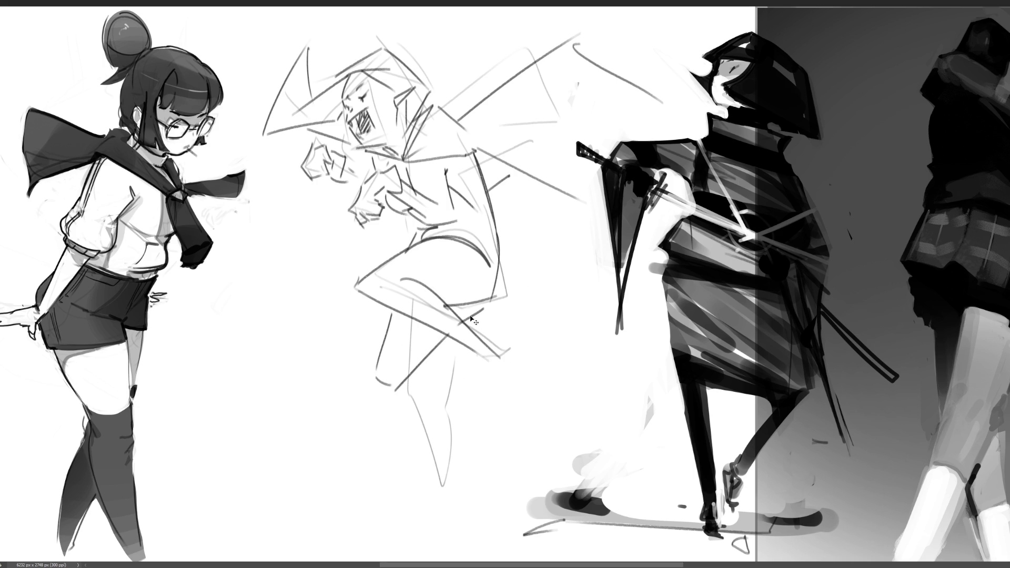
# Draw the foot curl and outline the standing leg down to the ankle, undoing unwanted lines.
pyautogui.moveTo(374, 374)
pyautogui.mouseDown()
pyautogui.moveTo(382, 393)
pyautogui.moveTo(413, 385)
pyautogui.moveTo(432, 515)
pyautogui.mouseUp()
pyautogui.moveTo(374, 397)
pyautogui.mouseDown()
pyautogui.moveTo(450, 537)
pyautogui.moveTo(444, 514)
pyautogui.mouseUp()
pyautogui.hotkey('ctrl', 'z')
pyautogui.moveTo(375, 395)
pyautogui.mouseDown()
pyautogui.moveTo(421, 523)
pyautogui.moveTo(445, 516)
pyautogui.moveTo(437, 556)
pyautogui.mouseUp()
pyautogui.moveTo(421, 523)
pyautogui.mouseDown()
pyautogui.moveTo(421, 562)
pyautogui.moveTo(432, 557)
pyautogui.mouseUp()
pyautogui.hotkey('ctrl', 'z')
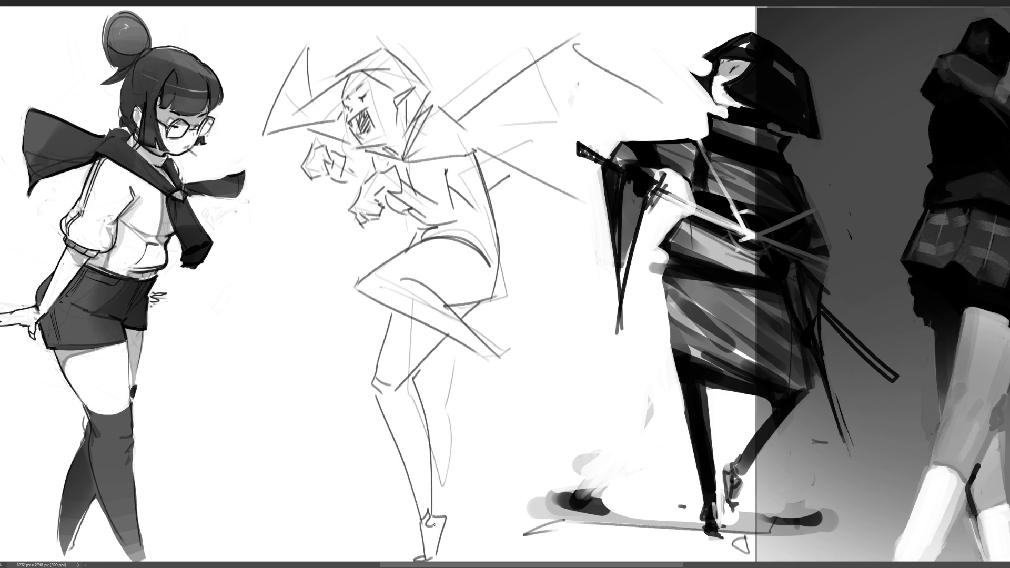
# Add a hand at the arm's end and hatch along the body's right edge.
pyautogui.moveTo(479, 355)
pyautogui.mouseDown()
pyautogui.moveTo(499, 363)
pyautogui.moveTo(508, 352)
pyautogui.moveTo(516, 381)
pyautogui.moveTo(503, 393)
pyautogui.moveTo(521, 393)
pyautogui.moveTo(494, 399)
pyautogui.moveTo(521, 398)
pyautogui.mouseUp()
pyautogui.moveTo(472, 155); pyautogui.dragTo(489, 222)
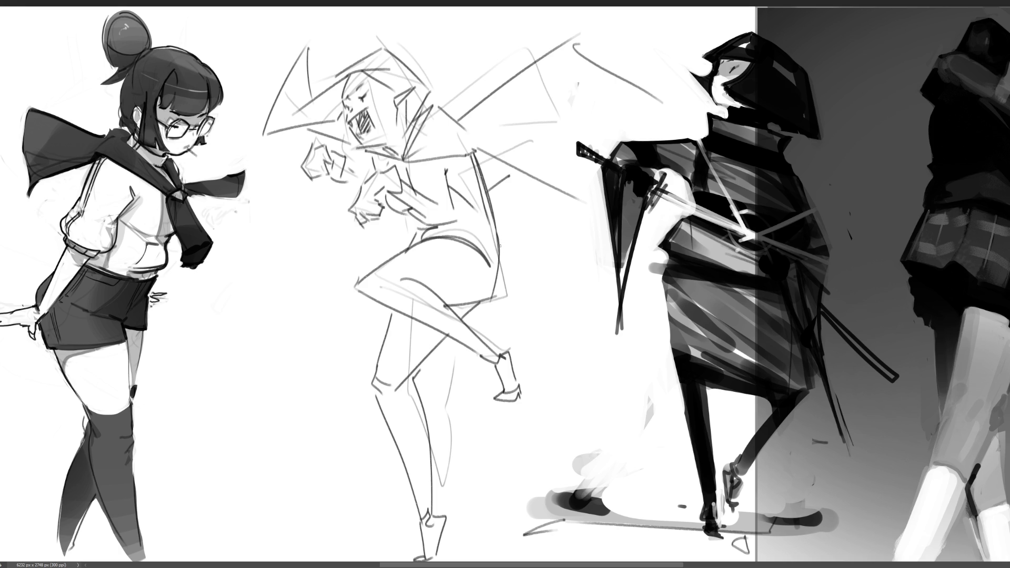
pyautogui.moveTo(480, 151); pyautogui.dragTo(483, 193)
pyautogui.moveTo(511, 169); pyautogui.dragTo(492, 189)
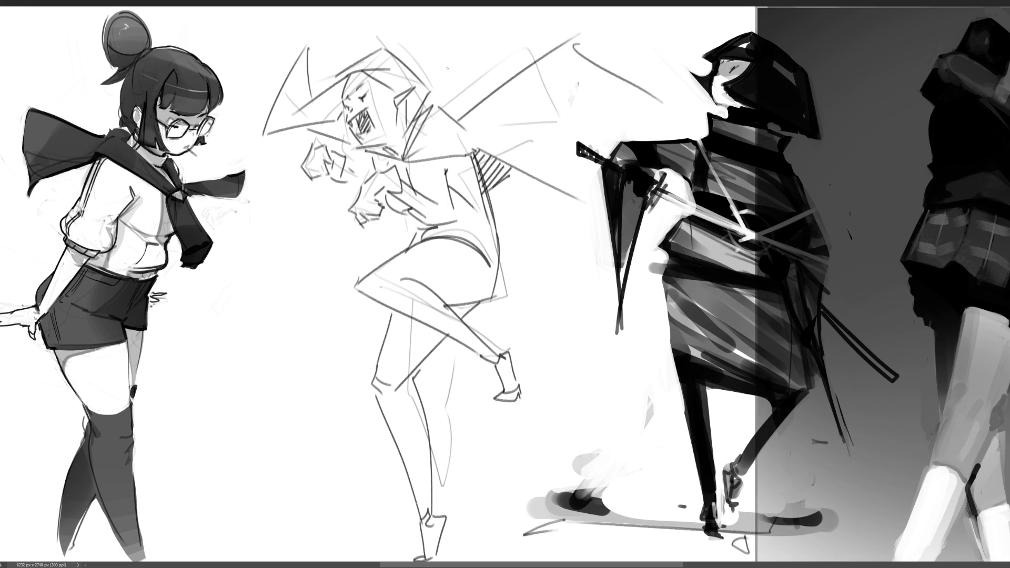
# Hatch beside the mouth, darken the mouth and chin, and add detail around the eye.
pyautogui.moveTo(319, 124); pyautogui.dragTo(356, 146)
pyautogui.moveTo(360, 135); pyautogui.dragTo(363, 140)
pyautogui.moveTo(380, 104); pyautogui.dragTo(373, 123)
pyautogui.moveTo(357, 100); pyautogui.dragTo(370, 90)
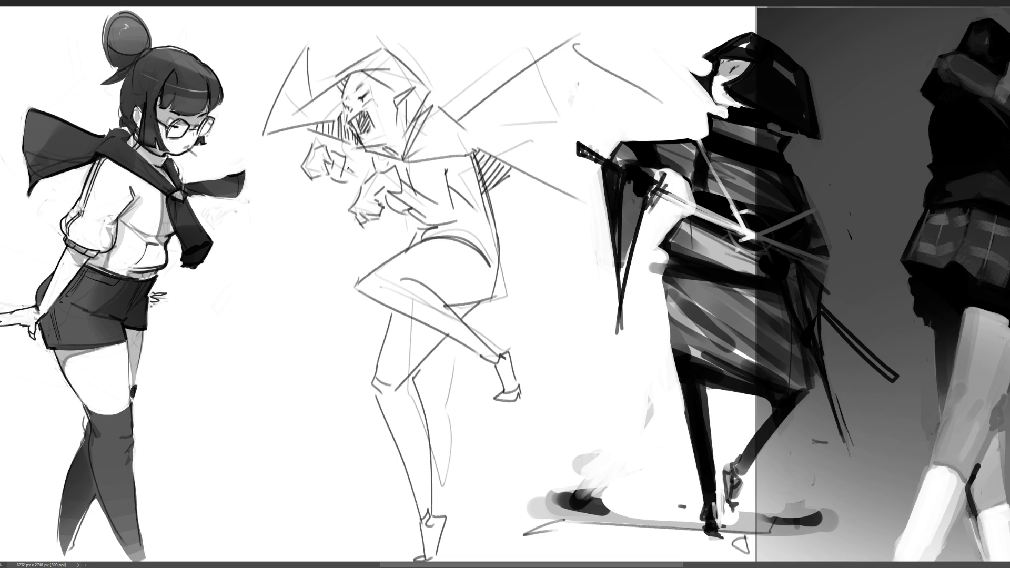
# Hatch under the mouth, darken the body's side line and hatch along the skirt hem.
pyautogui.moveTo(350, 159)
pyautogui.mouseDown()
pyautogui.moveTo(350, 177)
pyautogui.moveTo(367, 183)
pyautogui.moveTo(389, 164)
pyautogui.mouseUp()
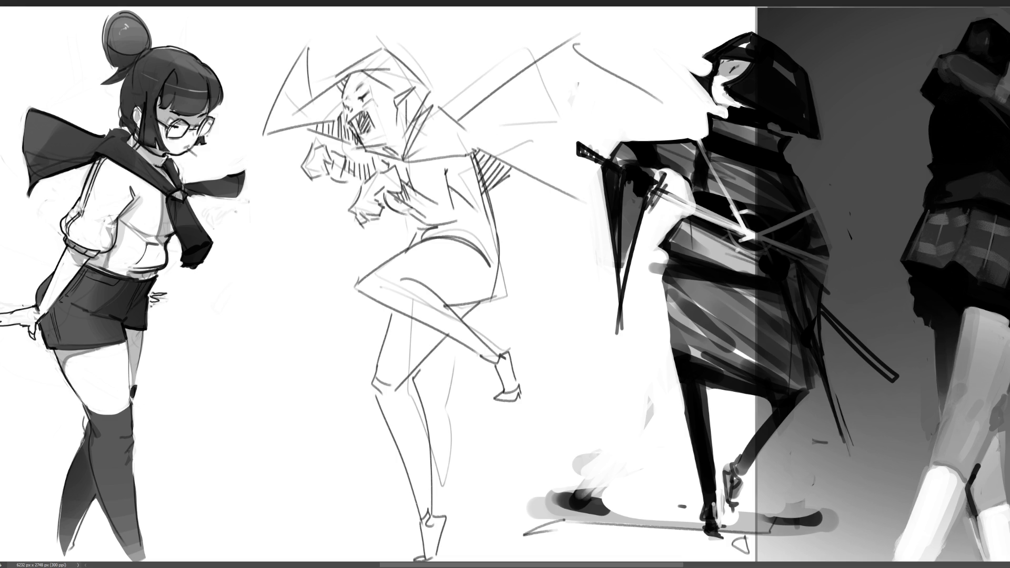
pyautogui.moveTo(453, 192); pyautogui.dragTo(473, 207)
pyautogui.moveTo(455, 156); pyautogui.dragTo(507, 271)
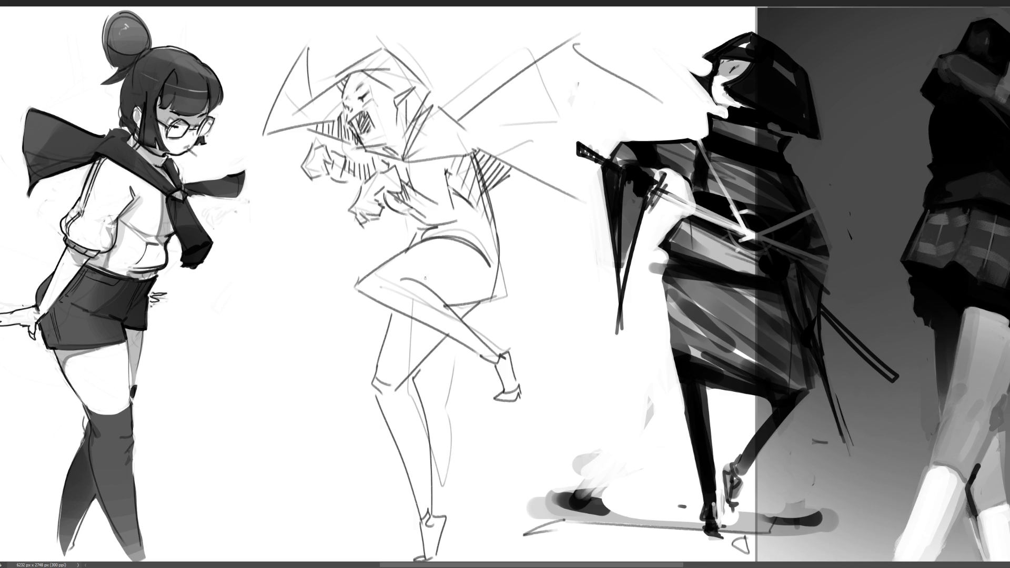
pyautogui.moveTo(433, 279); pyautogui.dragTo(433, 301)
pyautogui.moveTo(441, 278)
pyautogui.mouseDown()
pyautogui.moveTo(441, 302)
pyautogui.moveTo(452, 306)
pyautogui.mouseUp()
pyautogui.moveTo(461, 279)
pyautogui.mouseDown()
pyautogui.moveTo(463, 306)
pyautogui.moveTo(474, 302)
pyautogui.mouseUp()
pyautogui.moveTo(484, 275)
pyautogui.mouseDown()
pyautogui.moveTo(485, 294)
pyautogui.moveTo(494, 292)
pyautogui.mouseUp()
# Hatch the standing leg from the thigh down to the foot.
pyautogui.moveTo(400, 317)
pyautogui.mouseDown()
pyautogui.moveTo(389, 373)
pyautogui.moveTo(411, 368)
pyautogui.mouseUp()
pyautogui.moveTo(432, 331); pyautogui.dragTo(429, 340)
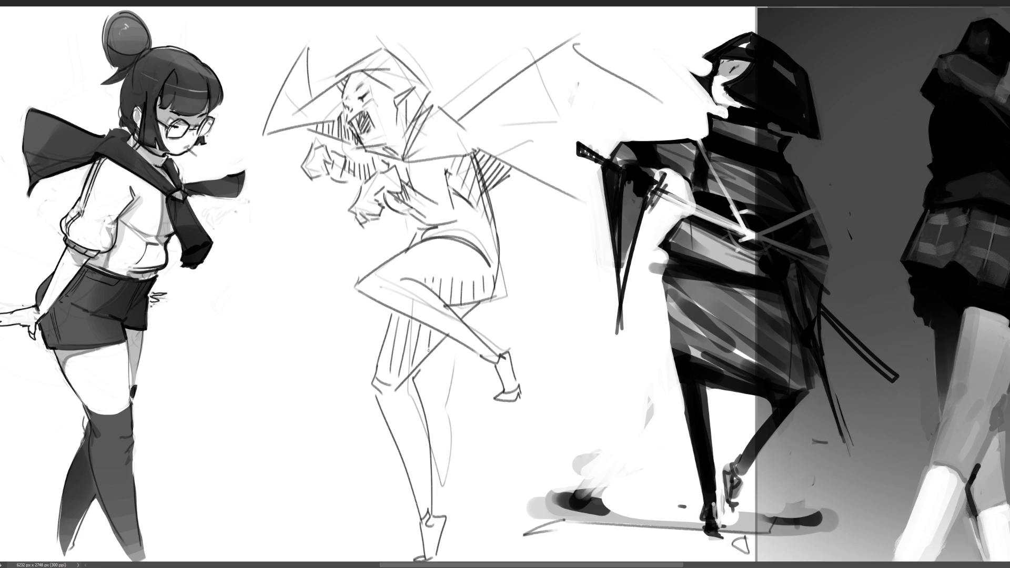
pyautogui.moveTo(409, 381)
pyautogui.mouseDown()
pyautogui.moveTo(394, 421)
pyautogui.moveTo(405, 445)
pyautogui.mouseUp()
pyautogui.moveTo(424, 412); pyautogui.dragTo(411, 471)
pyautogui.moveTo(429, 445); pyautogui.dragTo(423, 524)
pyautogui.moveTo(437, 505)
pyautogui.mouseDown()
pyautogui.moveTo(429, 535)
pyautogui.moveTo(436, 560)
pyautogui.mouseUp()
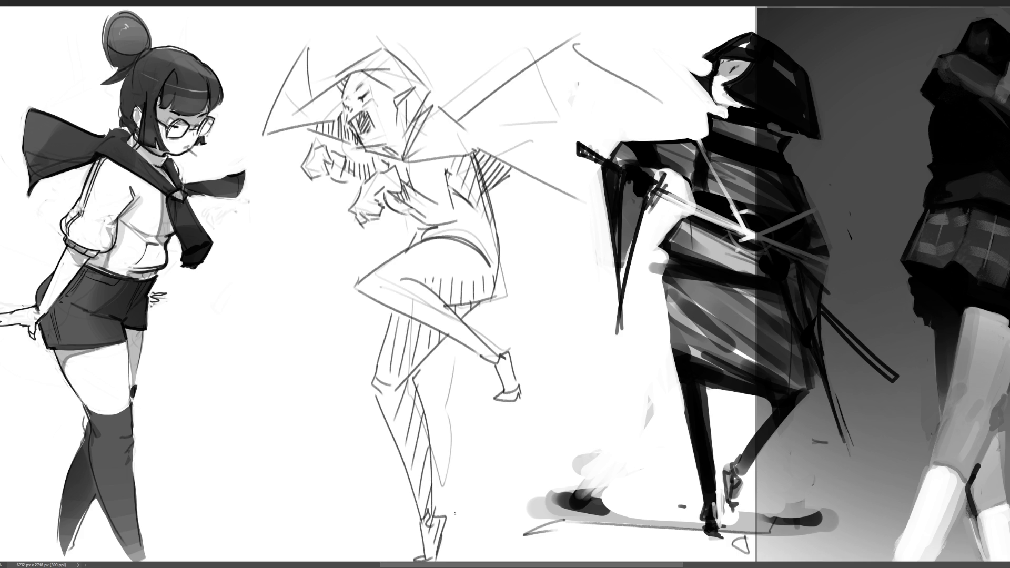